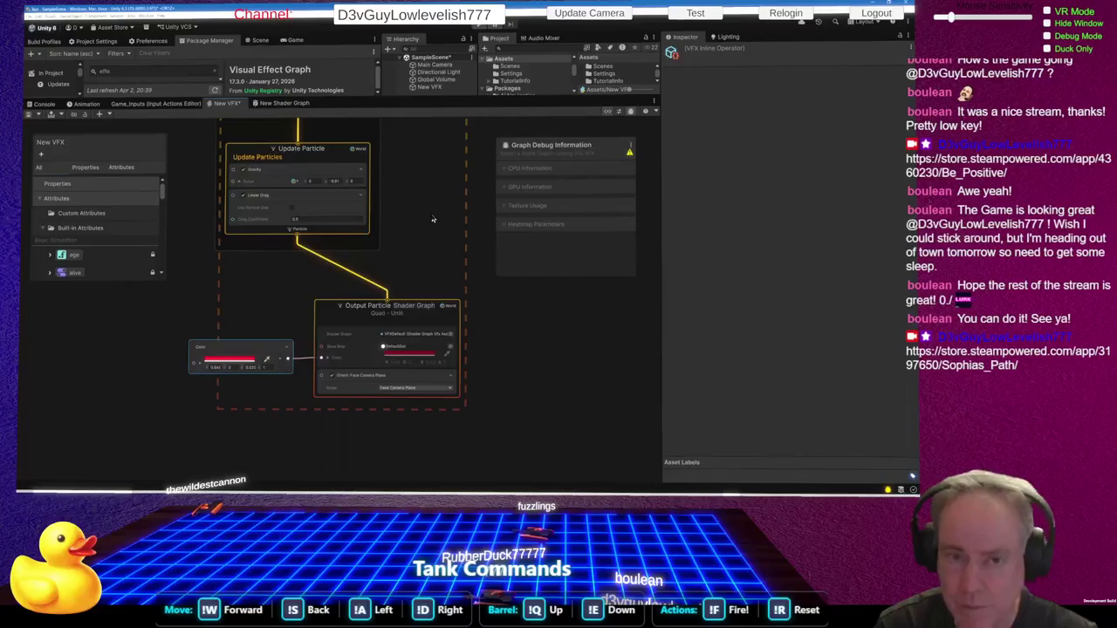
- Move the Test shader graph's Color property node, save the graph, and show the Test VFX graph
key(alt+Tab)
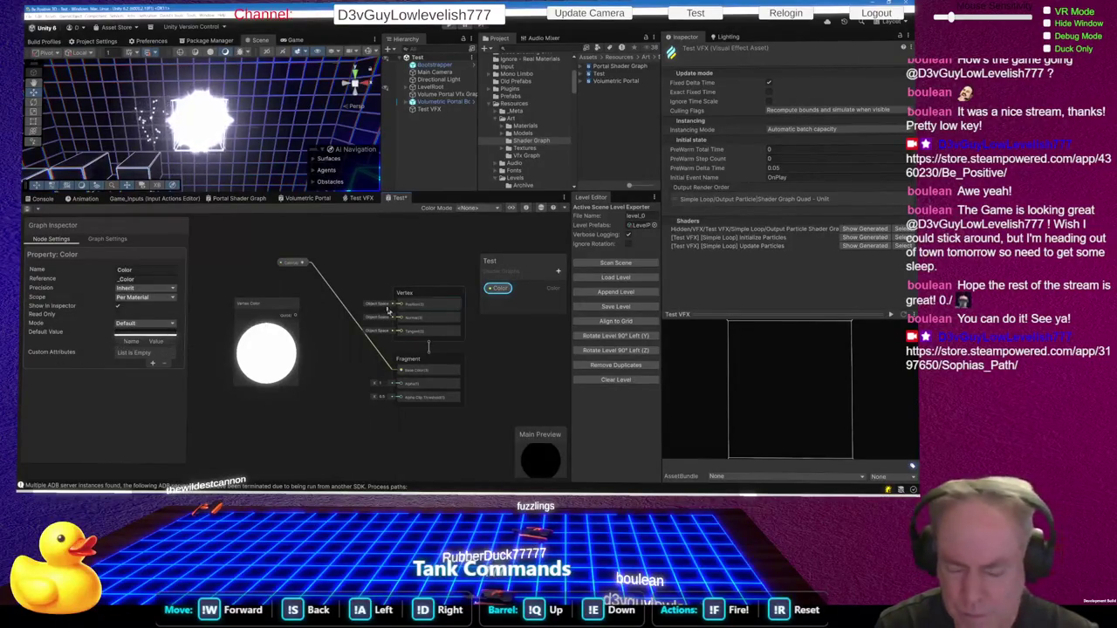
drag(292, 262, 323, 301)
key(ctrl+s)
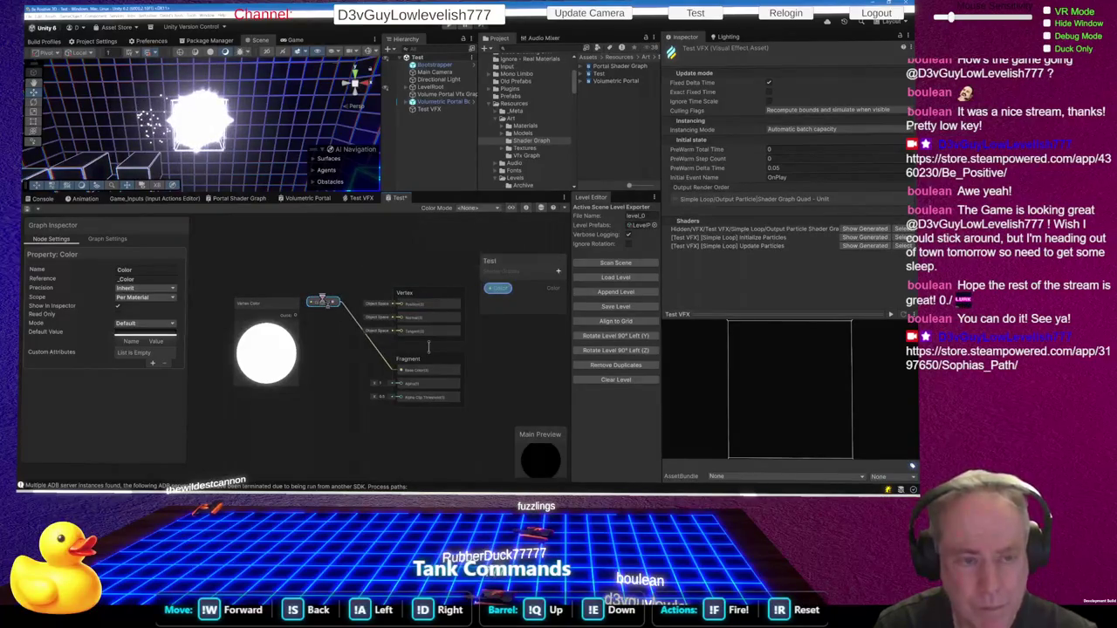
click(272, 212)
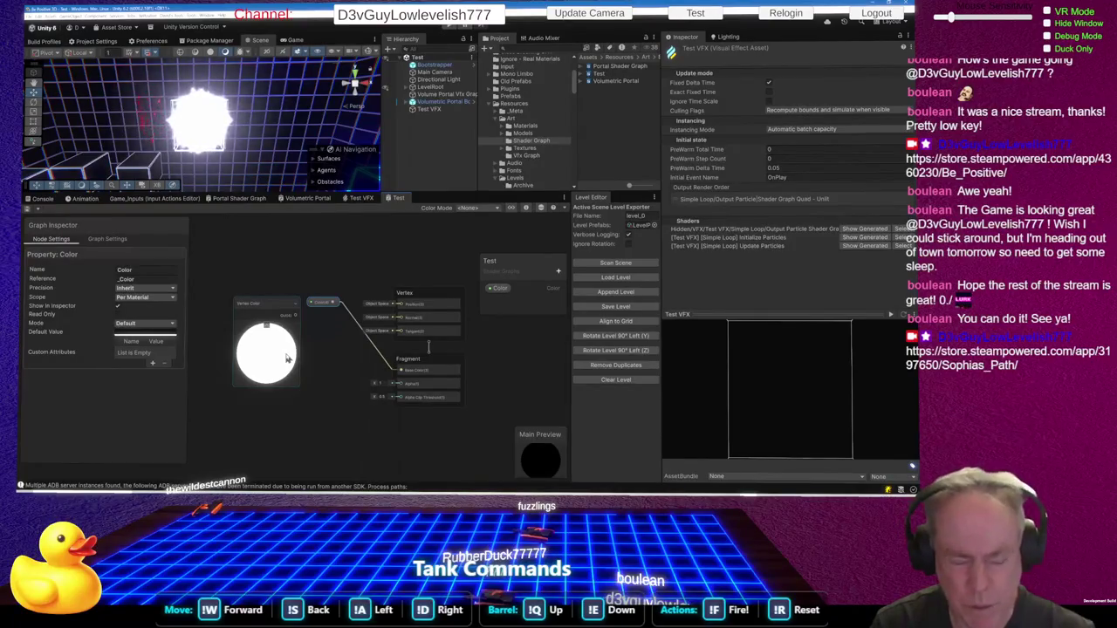
click(364, 202)
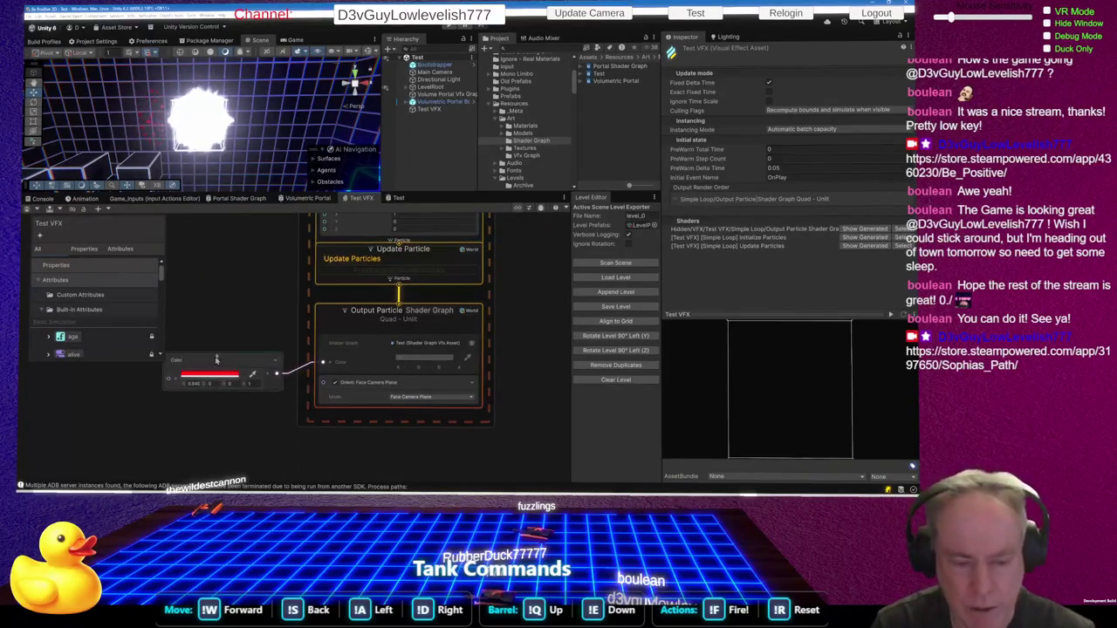
- Show the Volumetric Portal shader graph and its shader import settings in the Inspector
scroll(230, 325, down, 5)
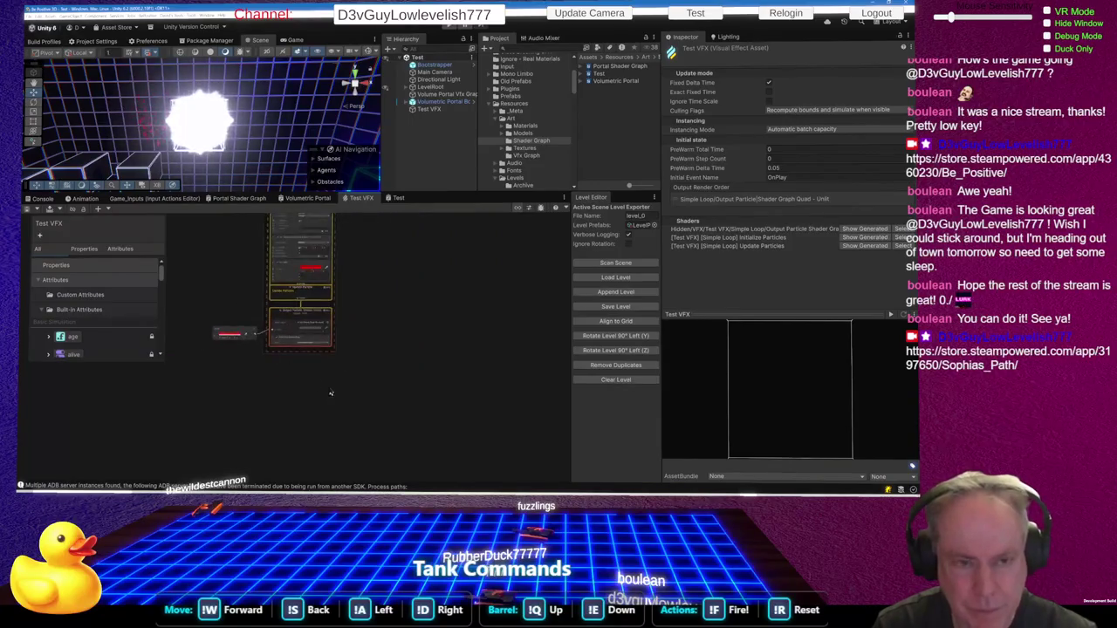
scroll(248, 300, up, 4)
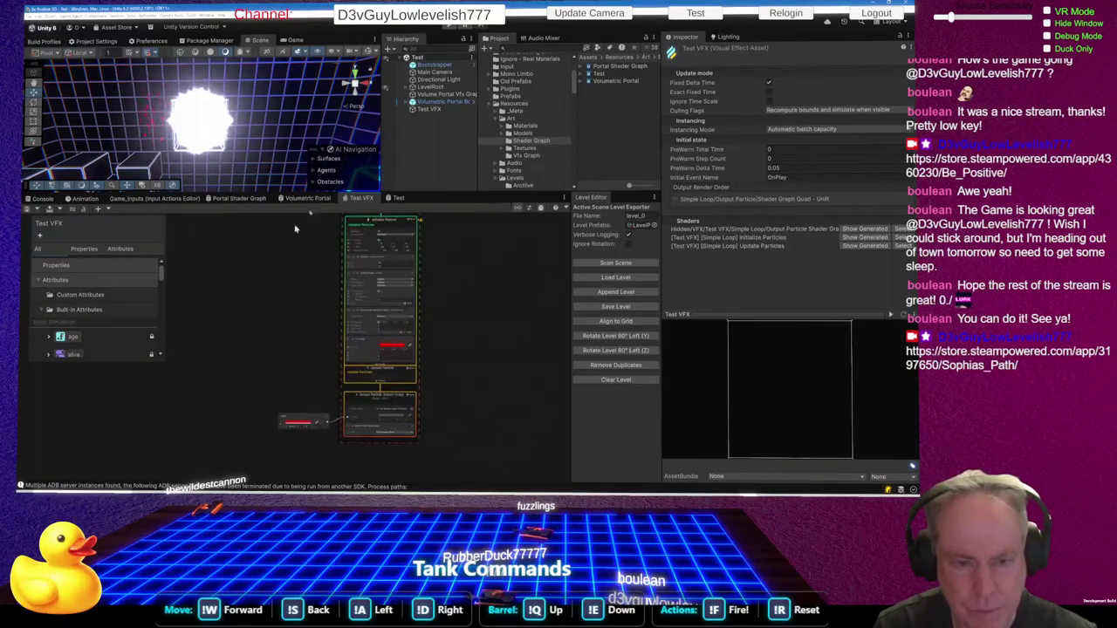
click(320, 202)
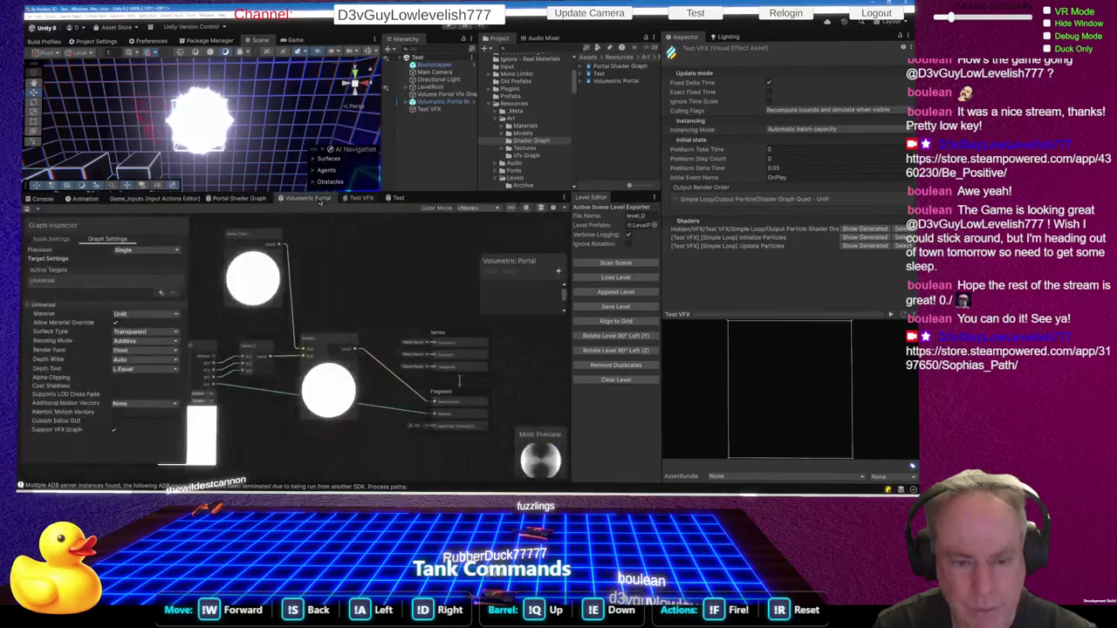
scroll(434, 283, down, 2)
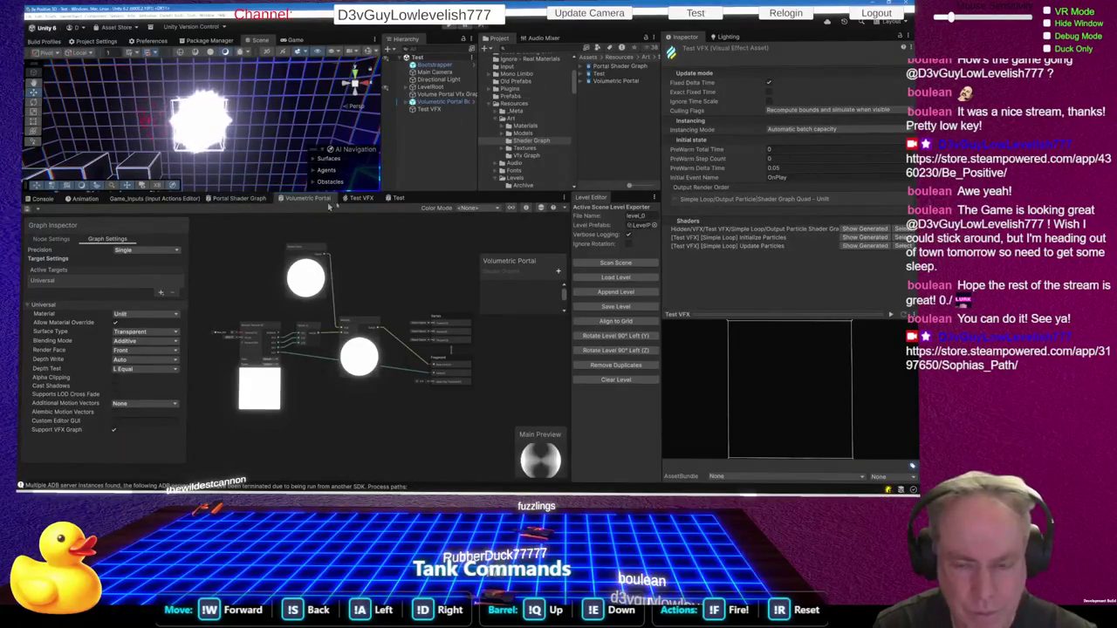
click(615, 82)
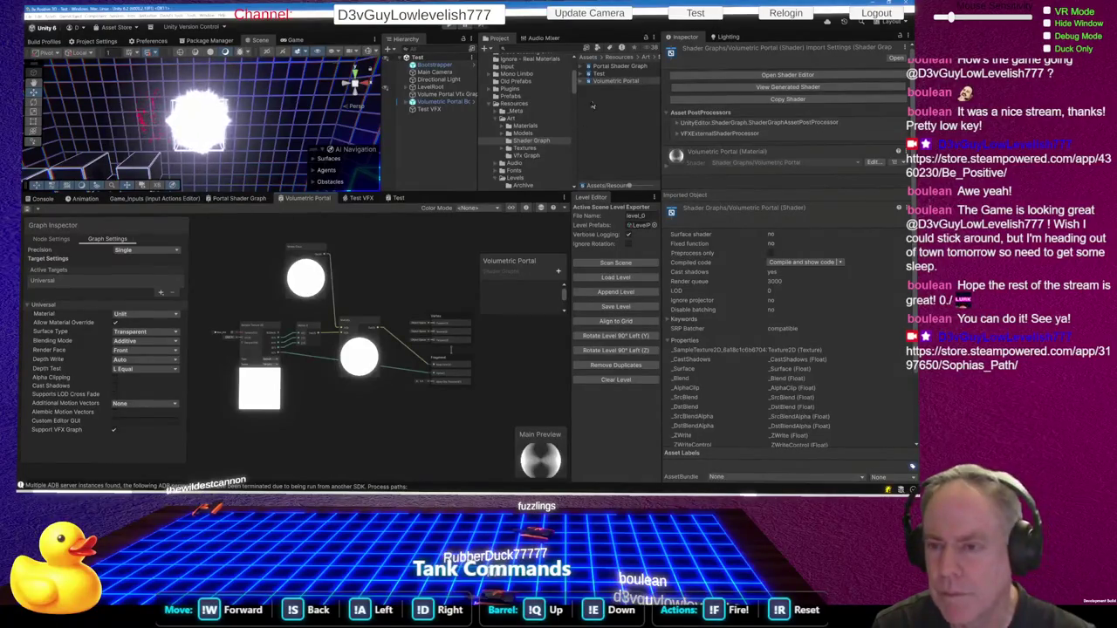
- Open Volumetric Portal Vfx Graph from the Vfx Graph folder and dock its tab after Test
click(534, 155)
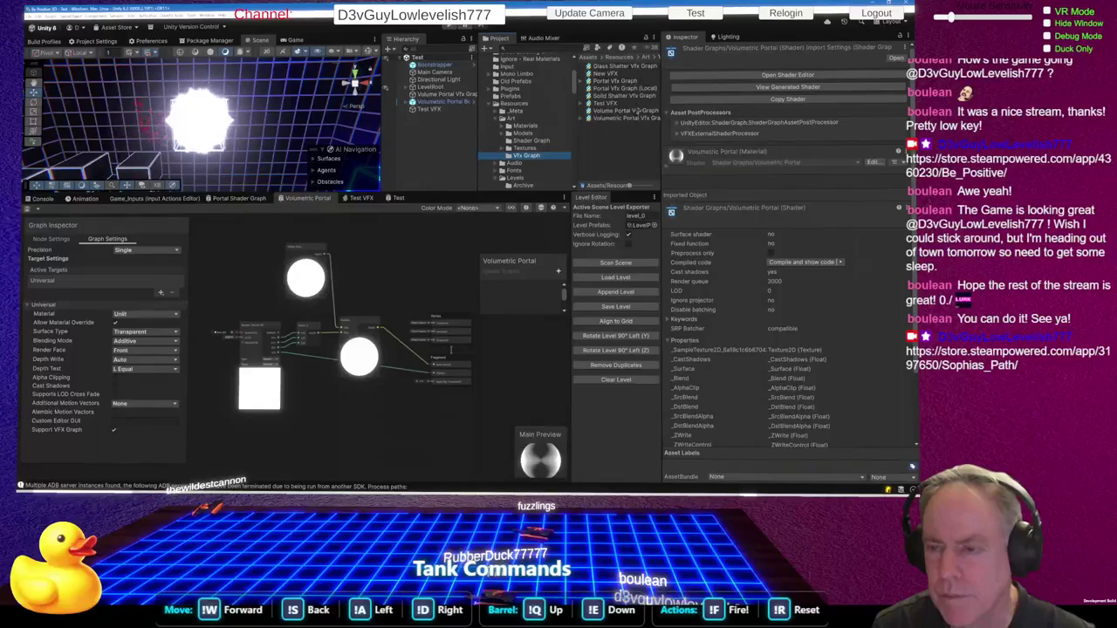
click(620, 120)
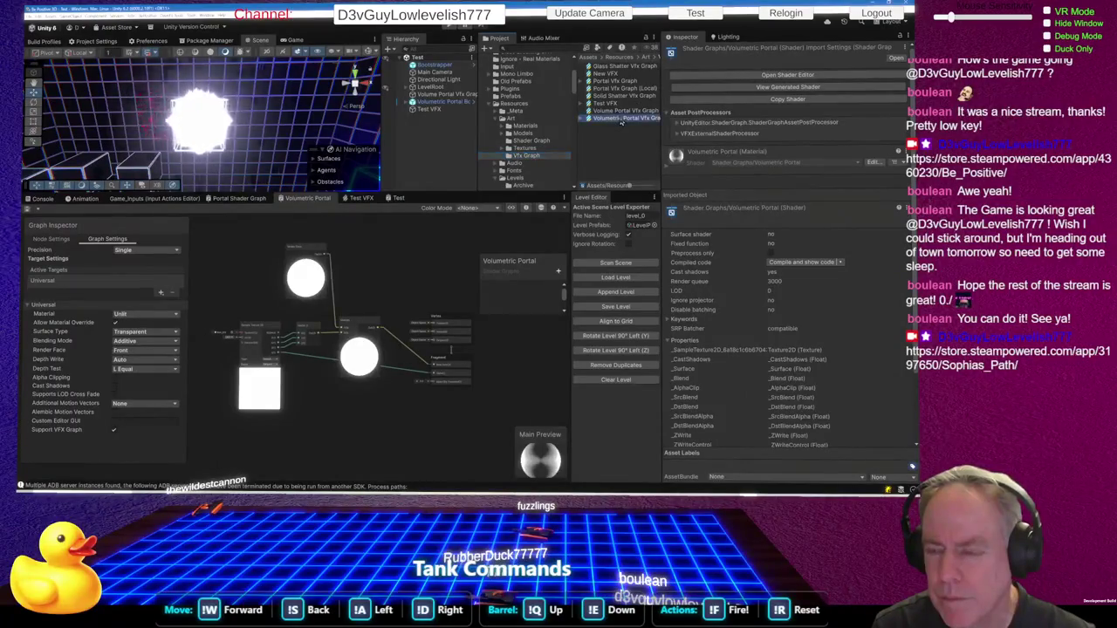
double_click(621, 120)
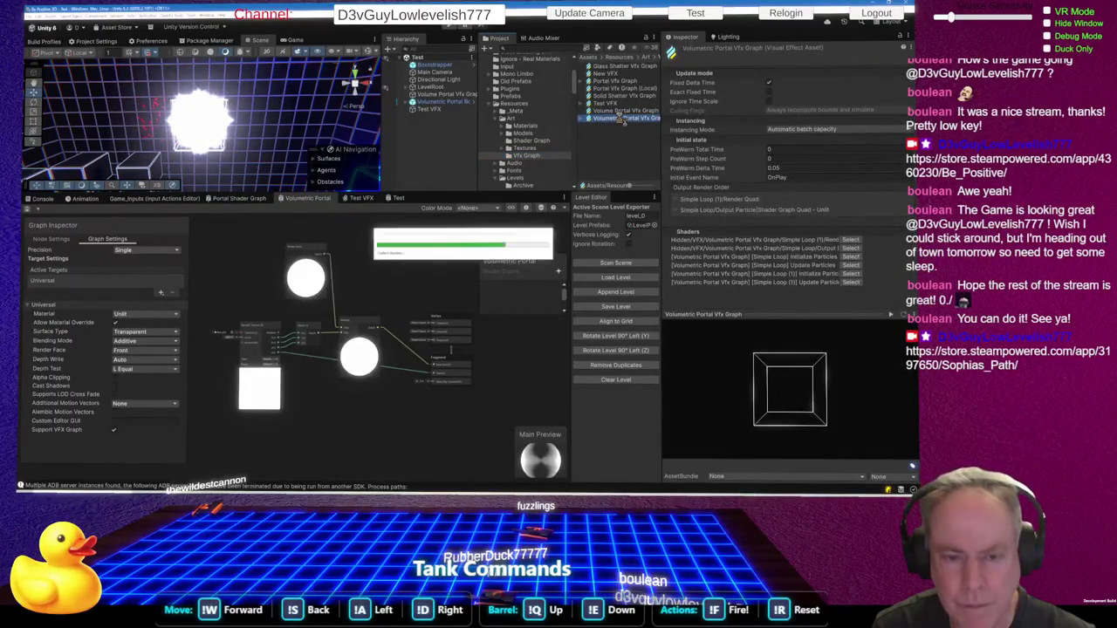
mouse_move(437, 199)
mouse_down()
mouse_move(471, 199)
mouse_move(367, 209)
mouse_up()
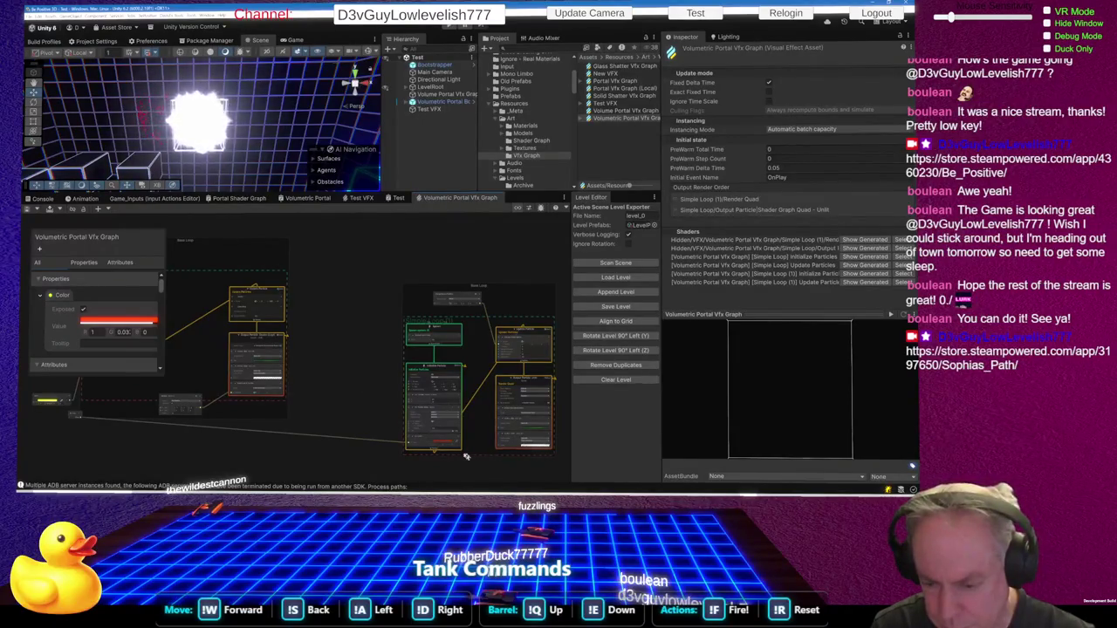
- Zoom to the Output Particle node using the Volumetric Portal shader graph, then move the tab before Volumetric Portal
scroll(431, 444, up, 3)
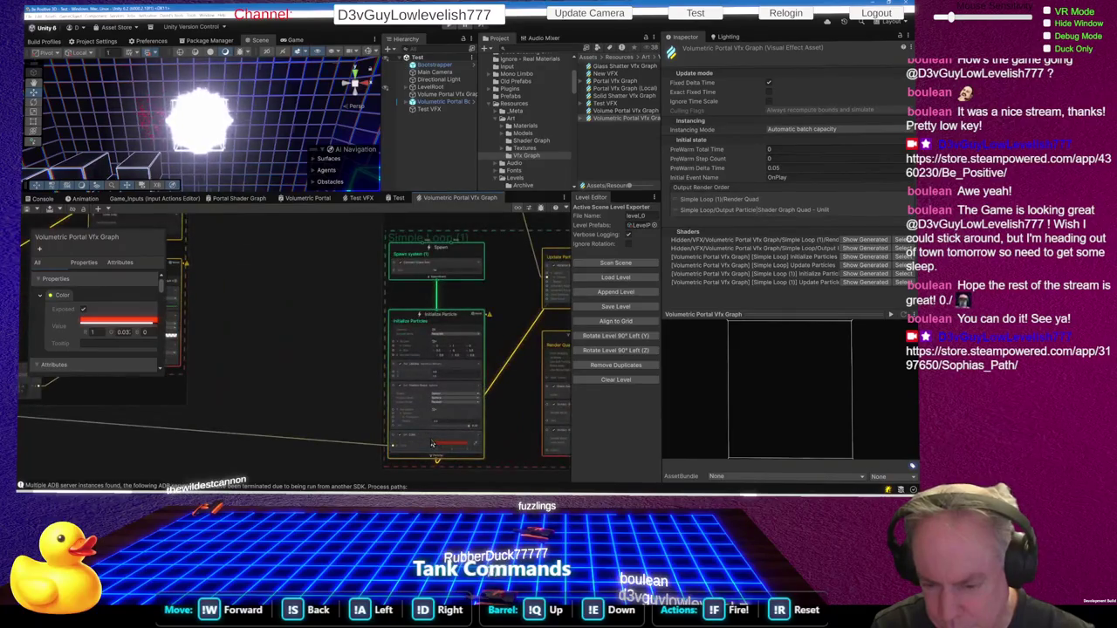
scroll(431, 444, down, 2)
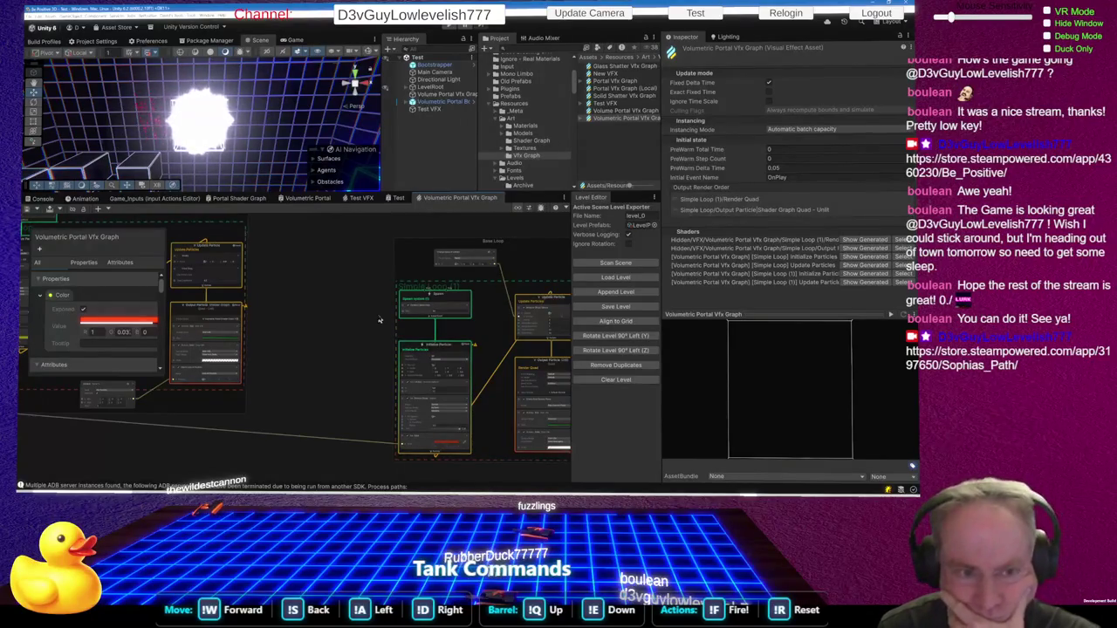
scroll(378, 324, down, 5)
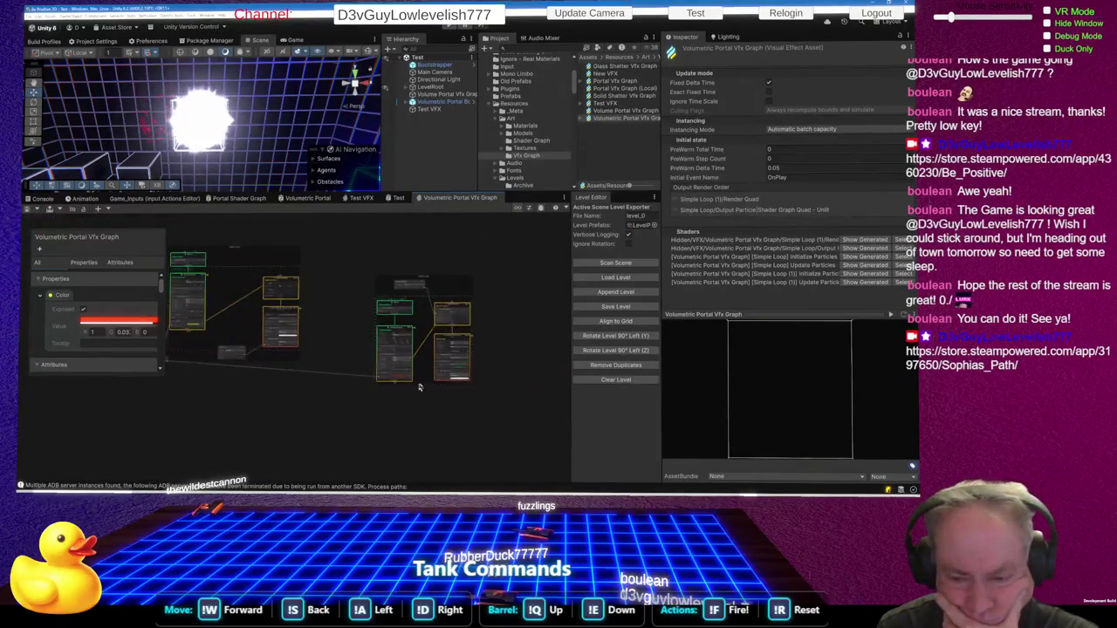
scroll(260, 329, up, 4)
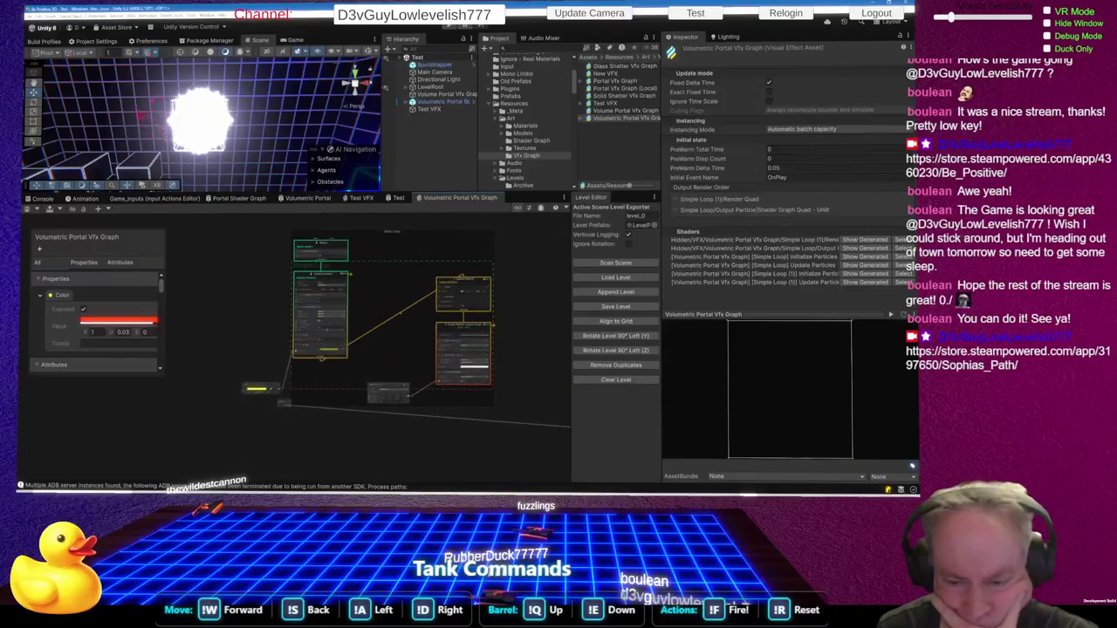
scroll(415, 329, up, 2)
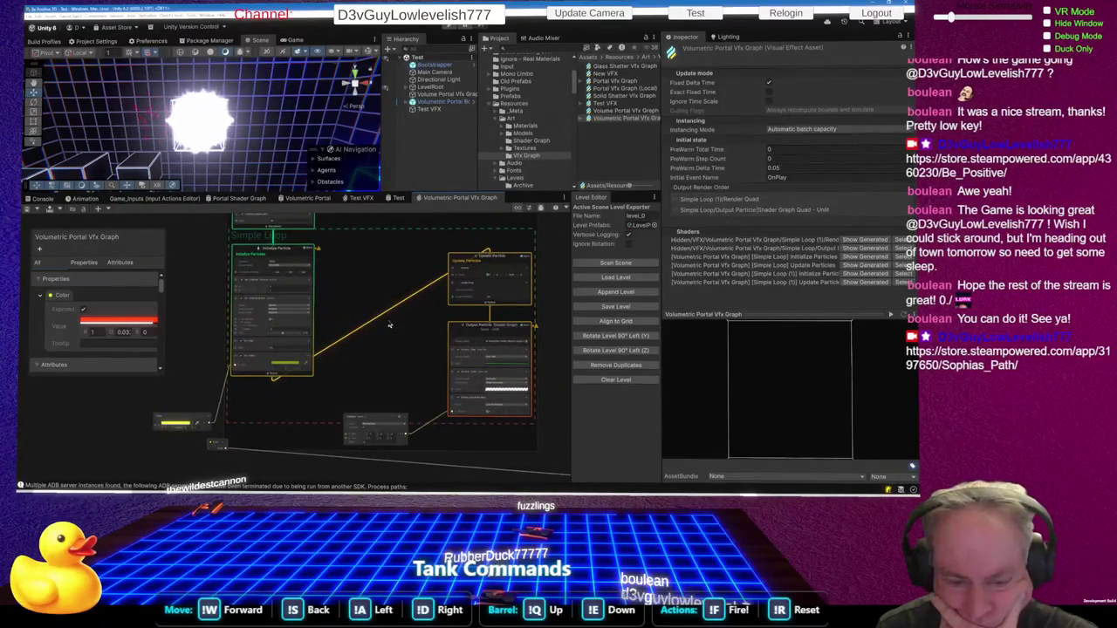
scroll(419, 319, up, 2)
scroll(490, 387, up, 2)
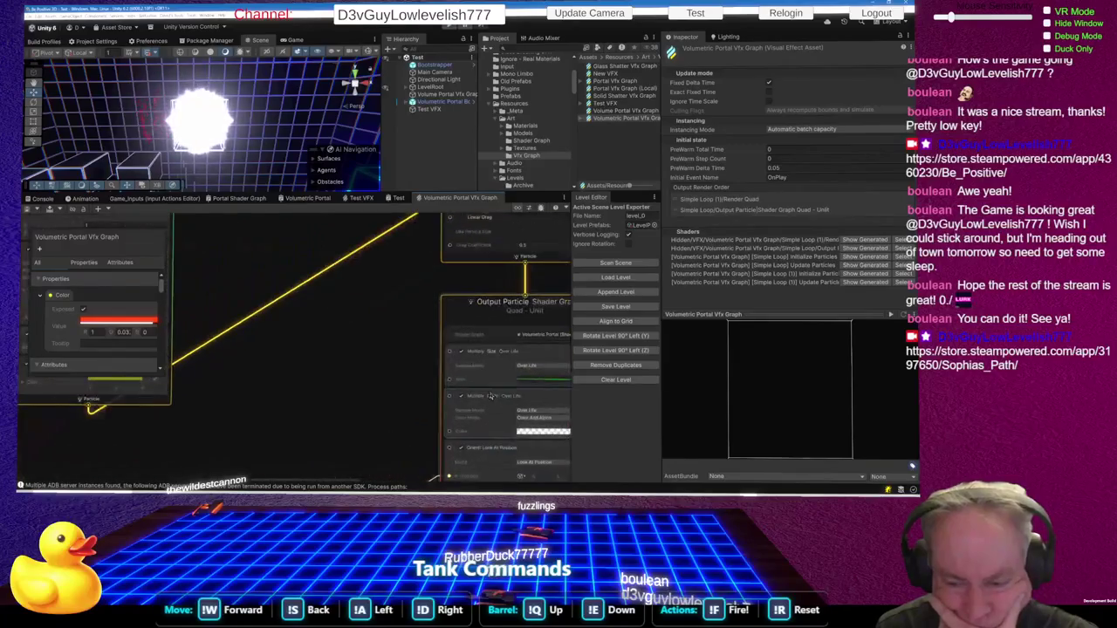
scroll(490, 387, down, 2)
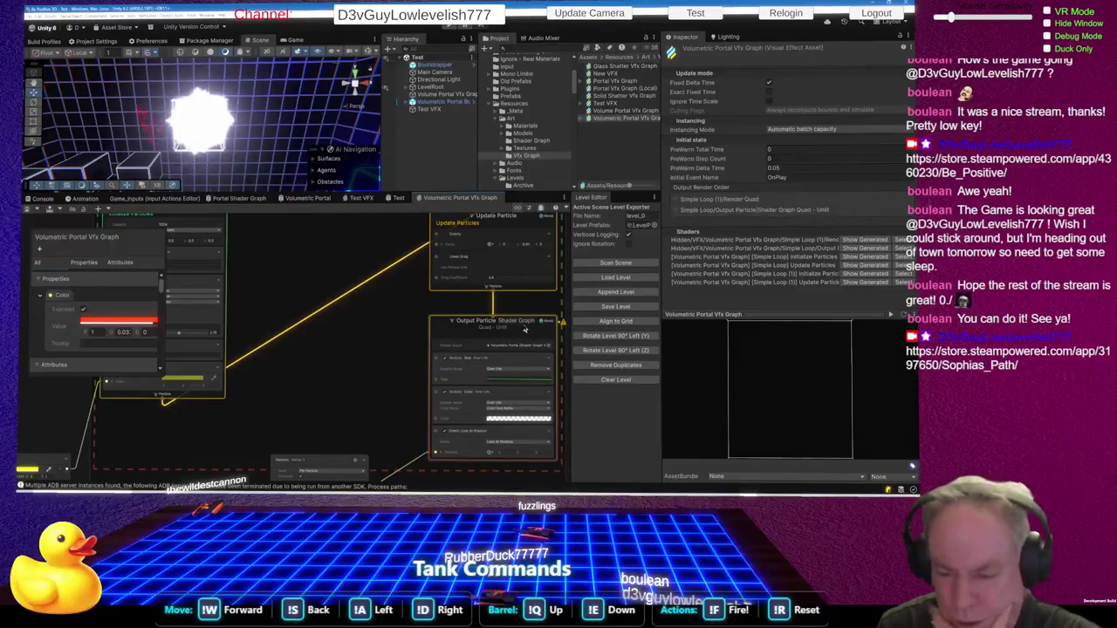
scroll(523, 349, up, 1)
scroll(523, 348, up, 2)
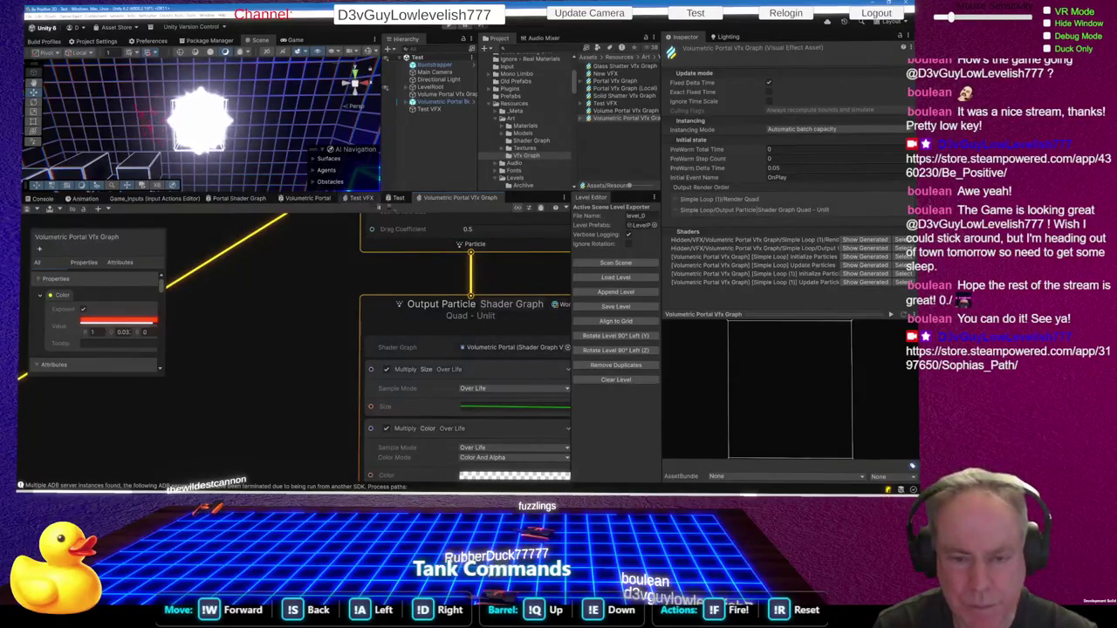
drag(434, 200, 321, 198)
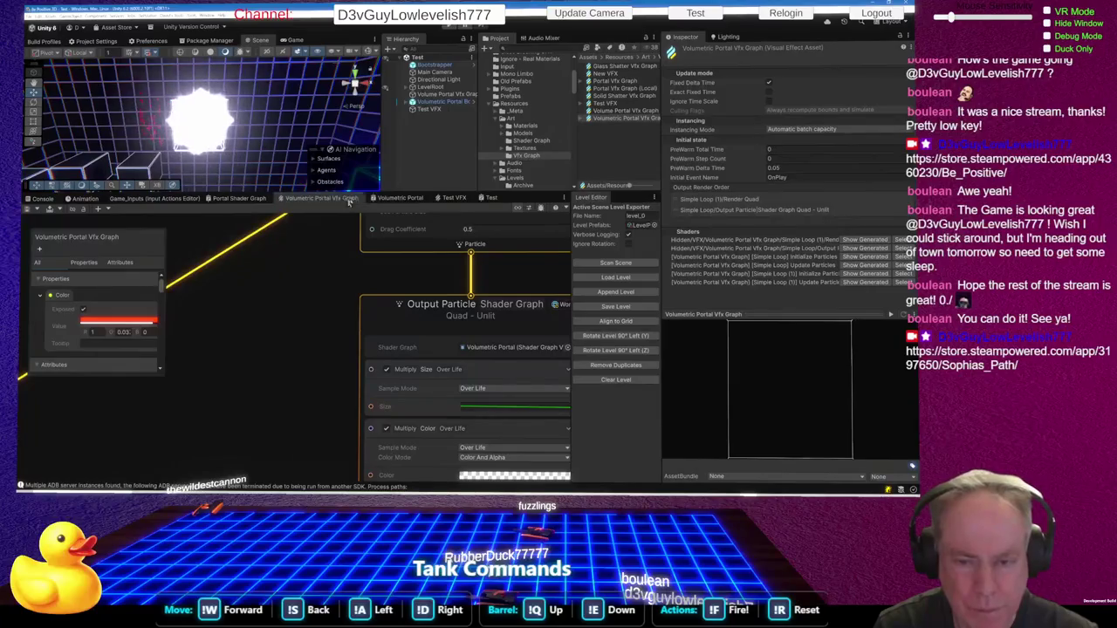
- Add a Color property, replace the Vertex Color node with it, and save the Volumetric Portal shader graph
click(395, 199)
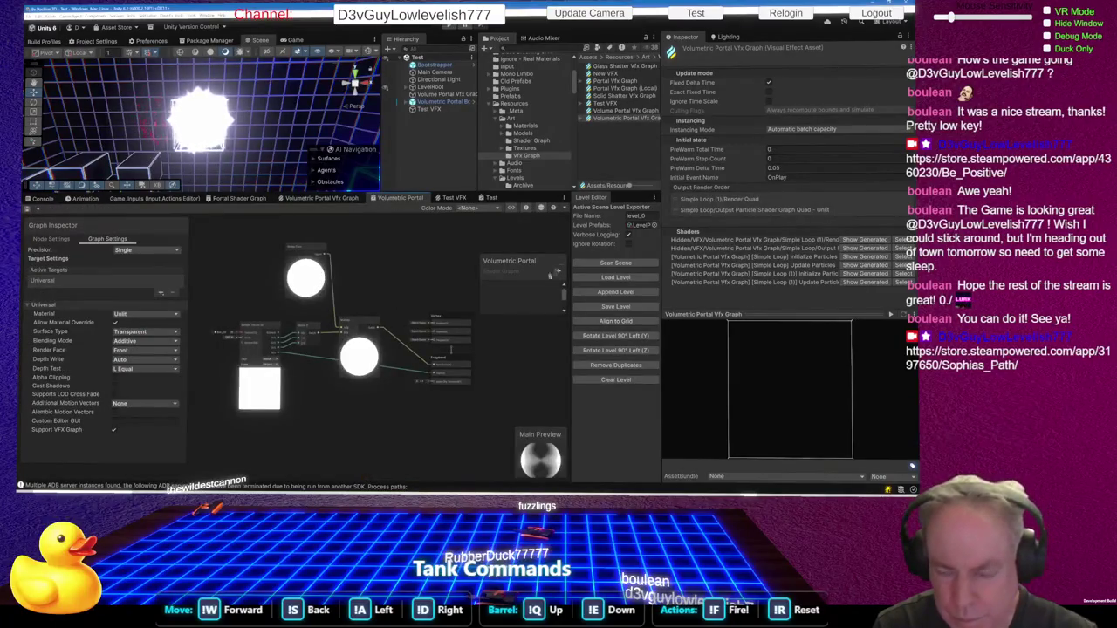
click(558, 271)
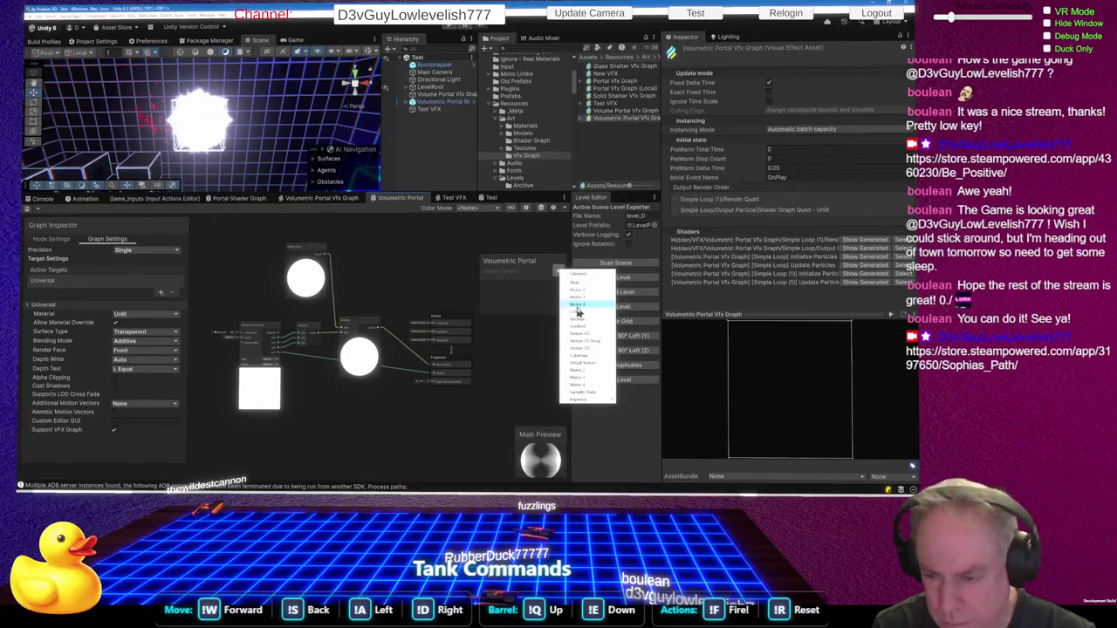
click(577, 311)
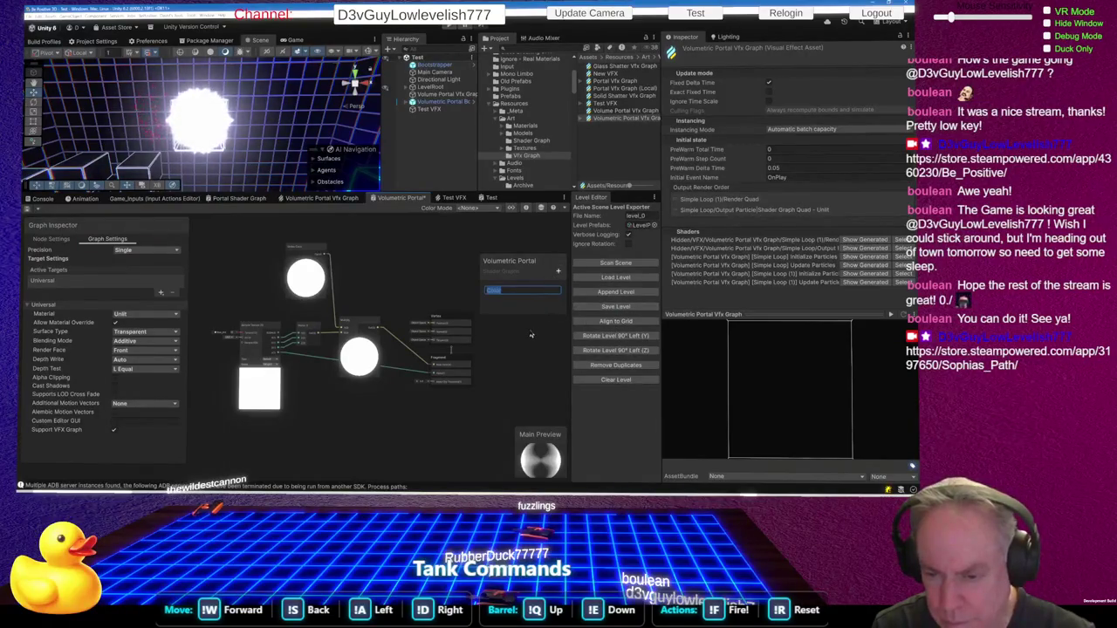
key(Return)
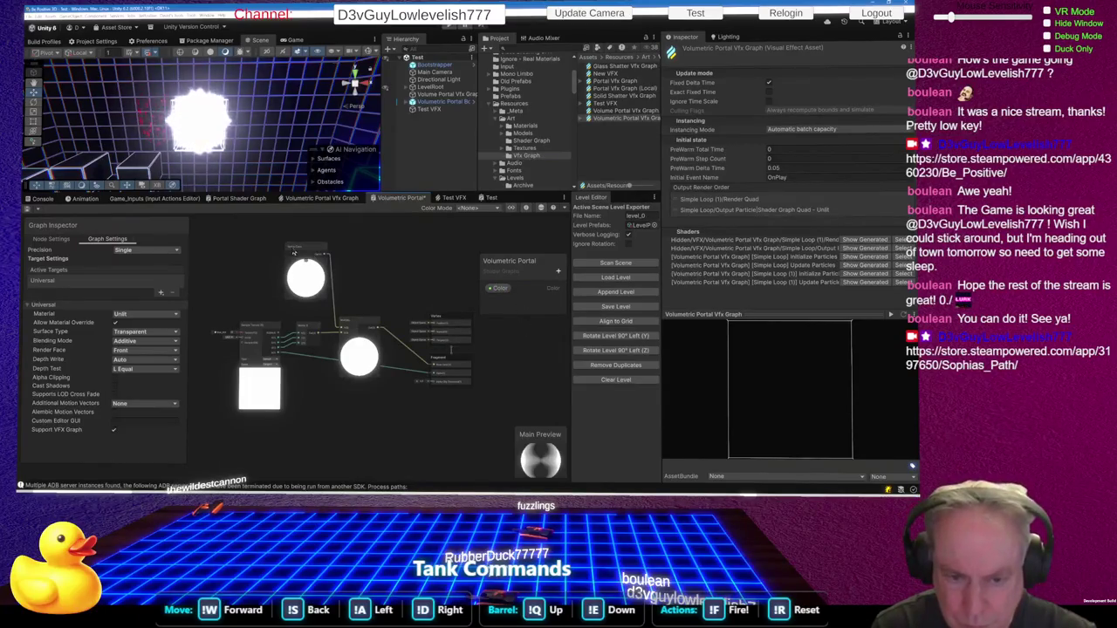
click(294, 250)
key(Delete)
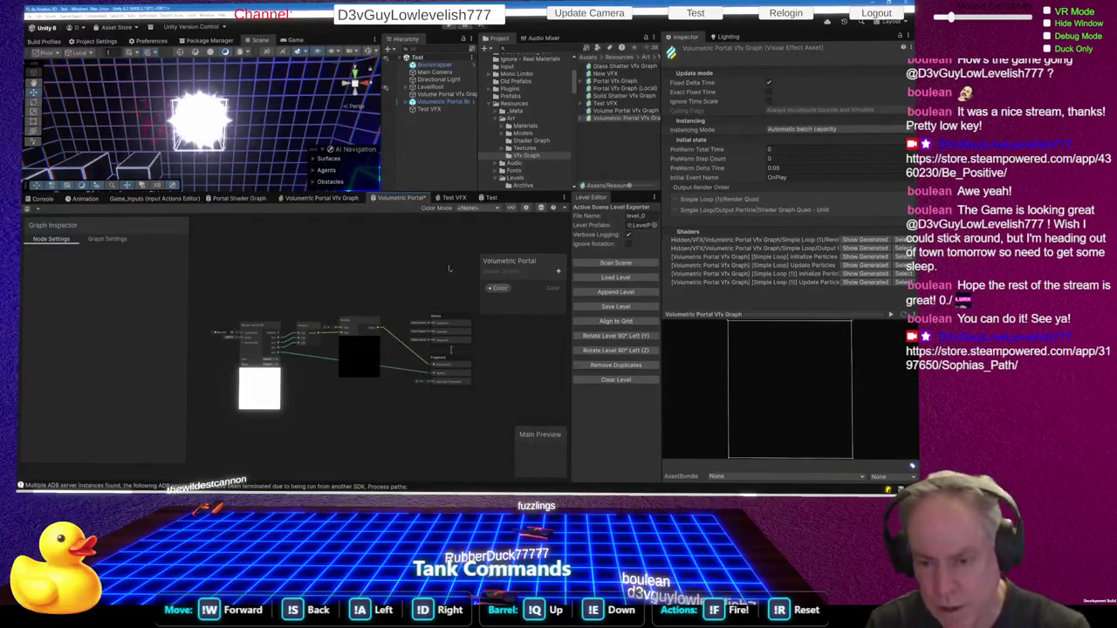
mouse_move(501, 290)
mouse_down()
mouse_move(271, 261)
mouse_move(343, 334)
mouse_up()
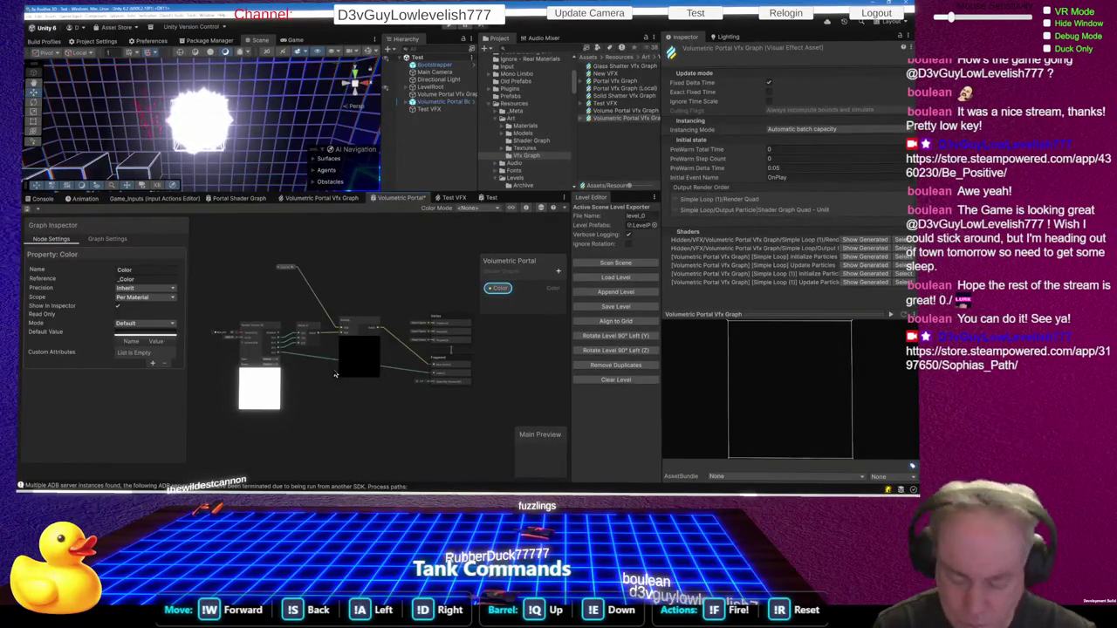
key(ctrl+s)
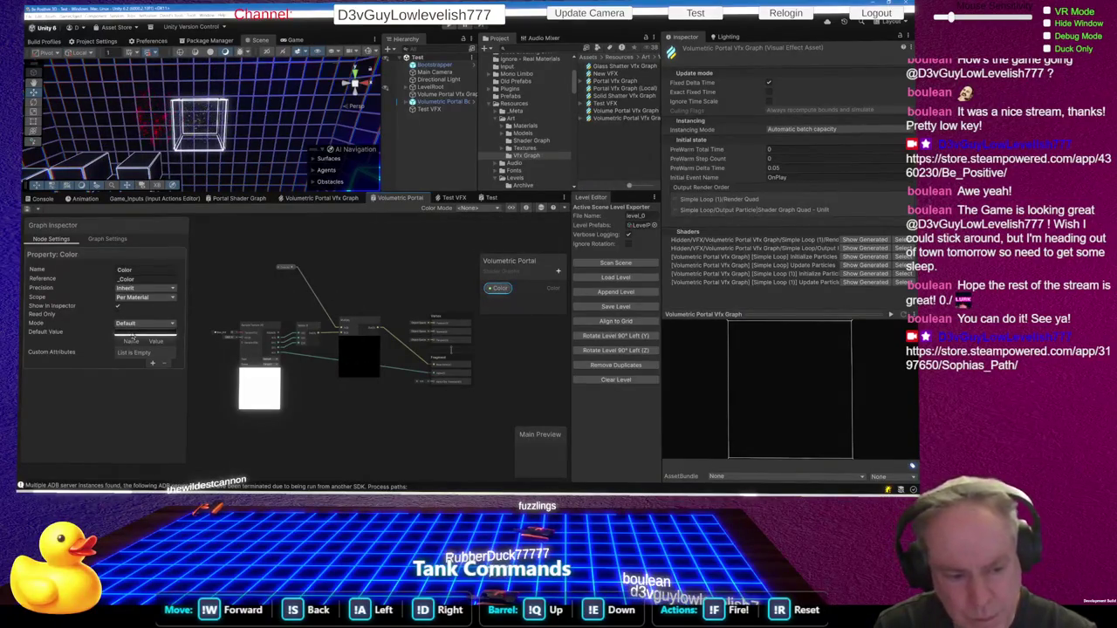
- Wire the Color property into the Output Particle's Color input, then switch to the test project window
click(330, 200)
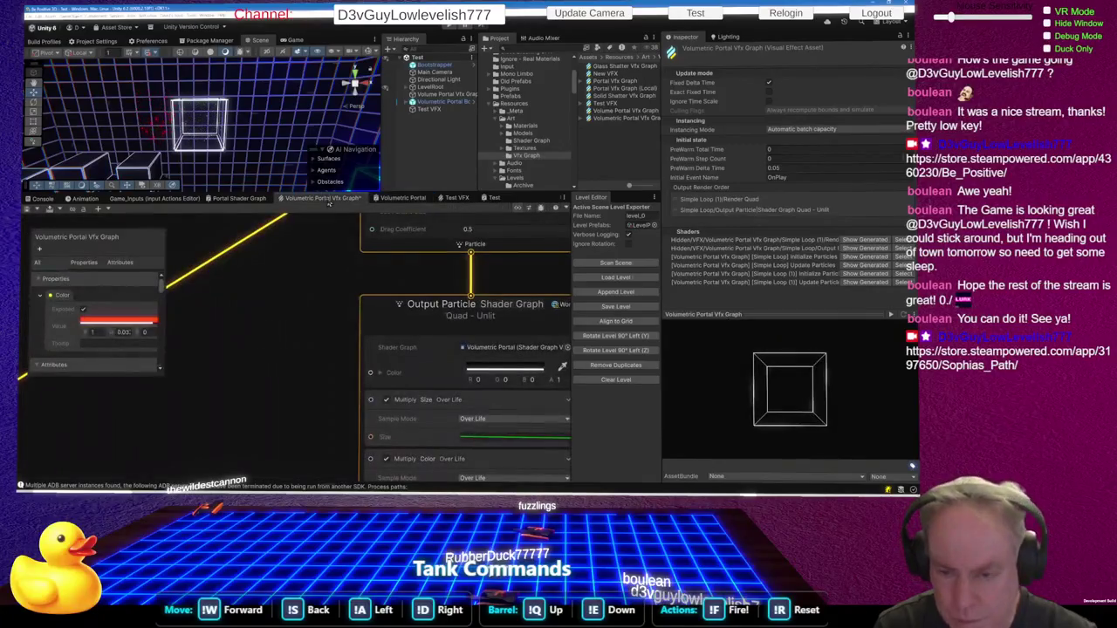
scroll(346, 342, down, 4)
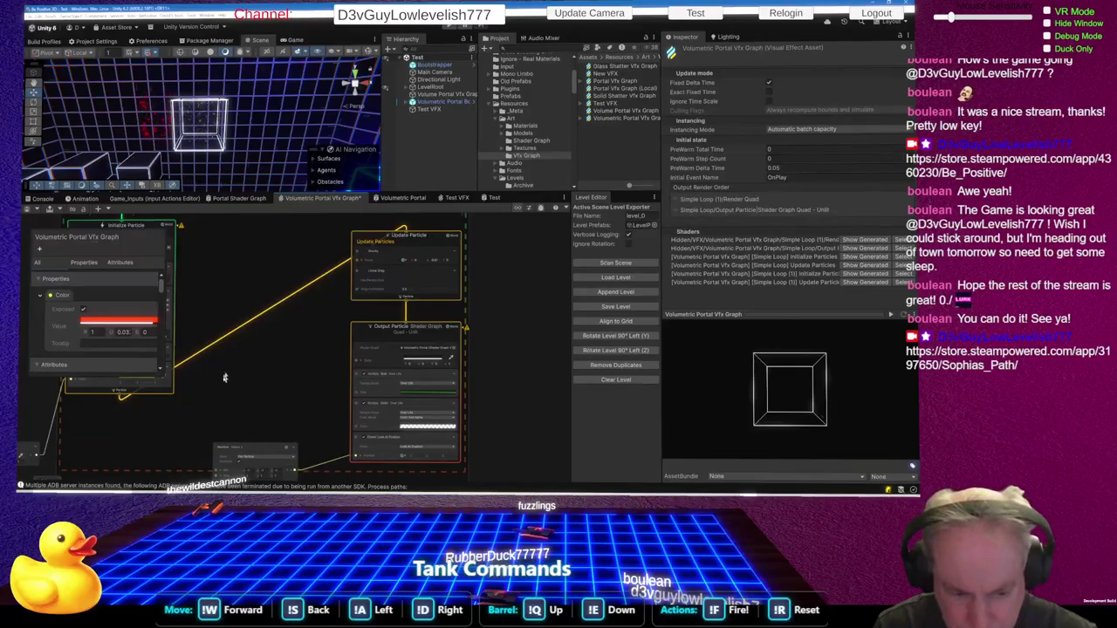
scroll(274, 351, up, 2)
scroll(90, 412, up, 2)
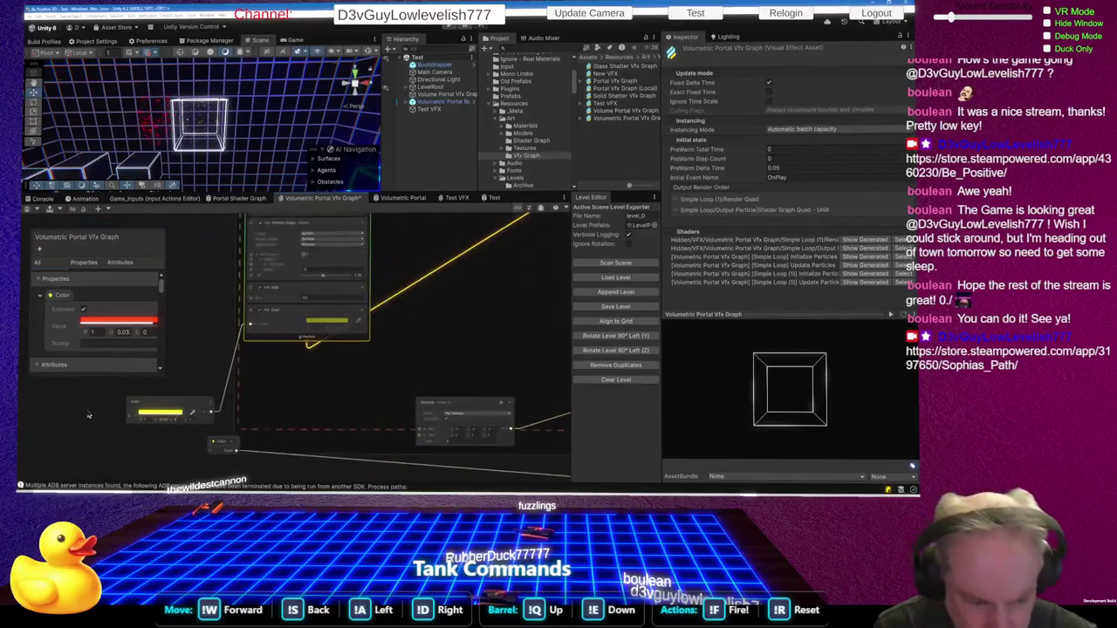
scroll(90, 412, down, 3)
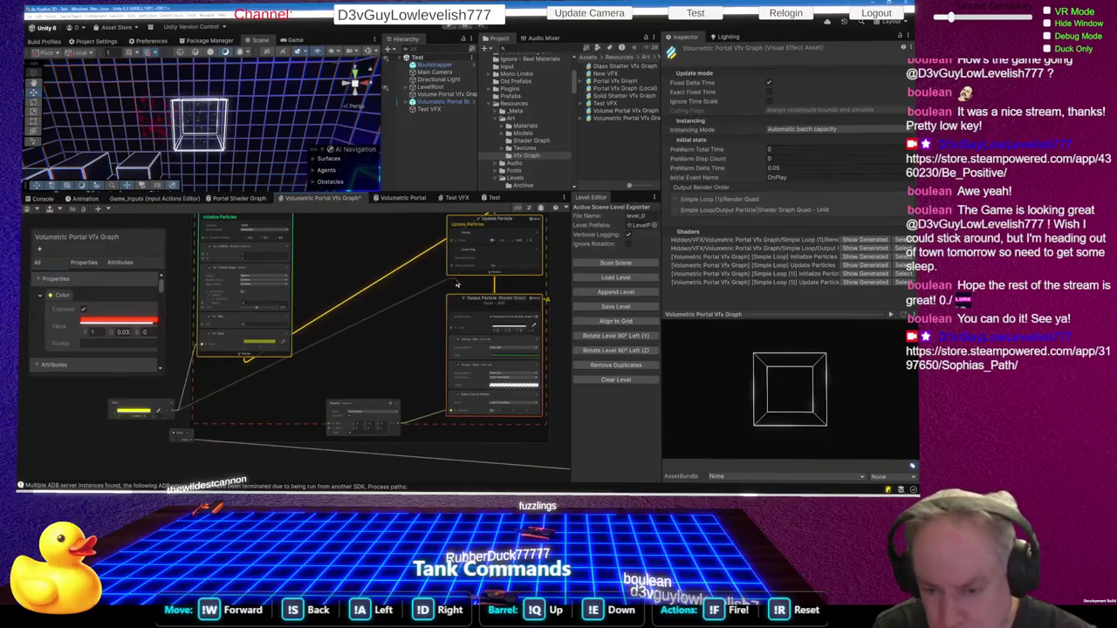
drag(456, 284, 450, 330)
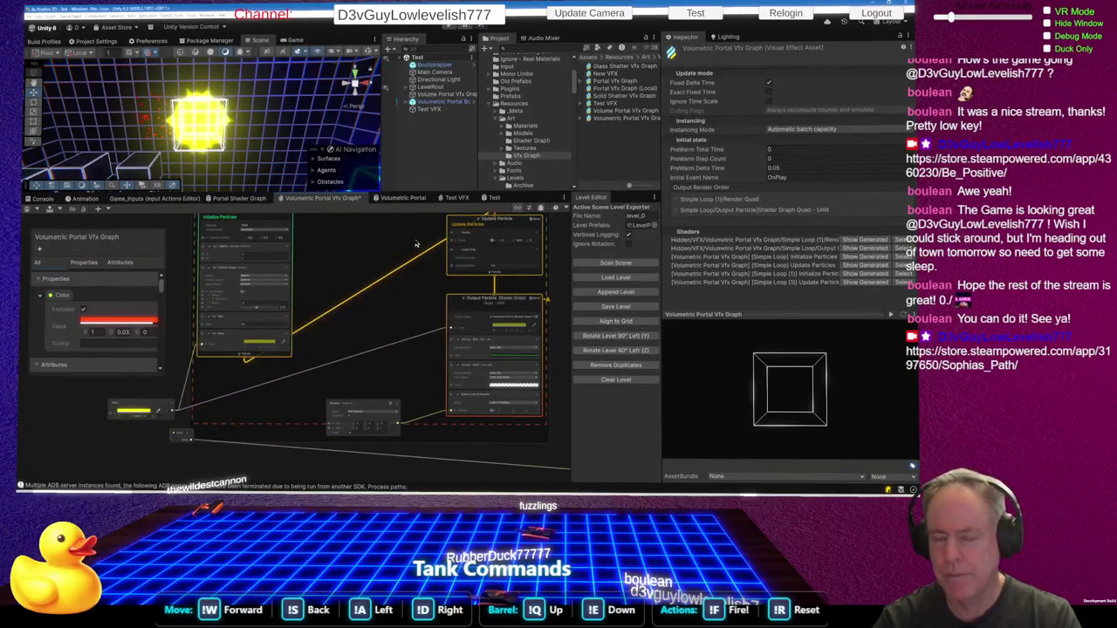
key(alt+Tab)
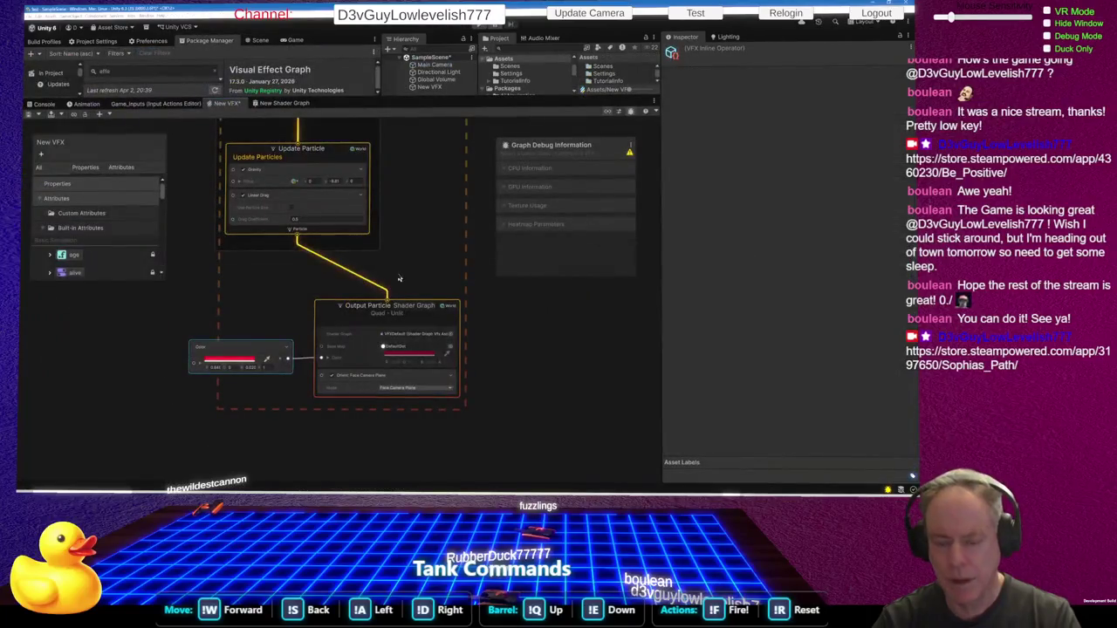
- Drag the Output Particle and Color nodes left in New VFX, then open New Shader Graph
scroll(525, 359, down, 5)
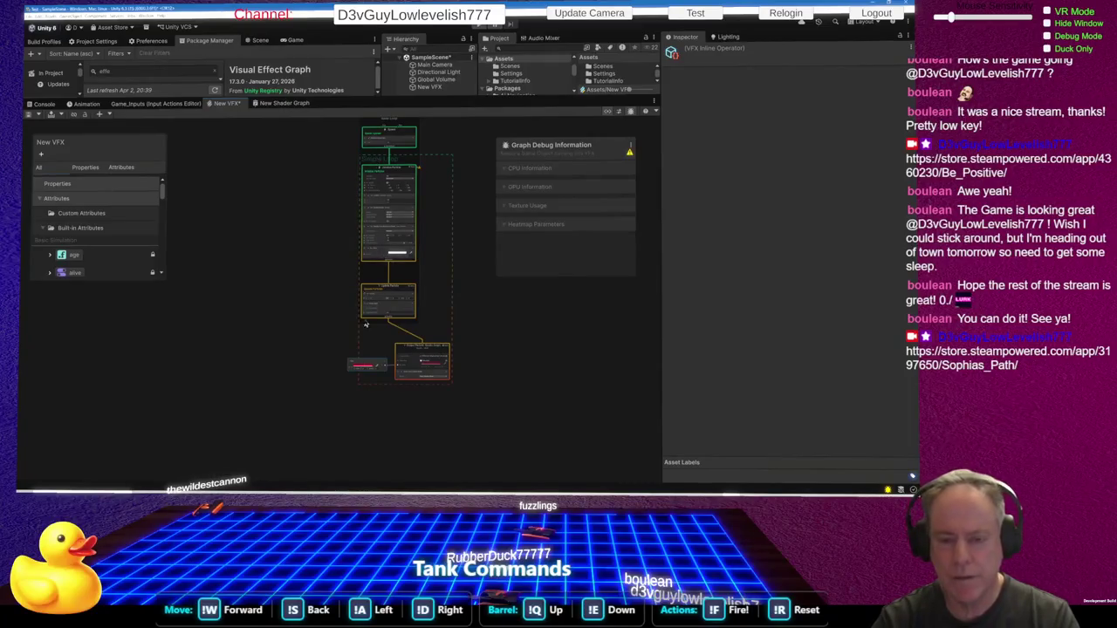
scroll(364, 340, up, 3)
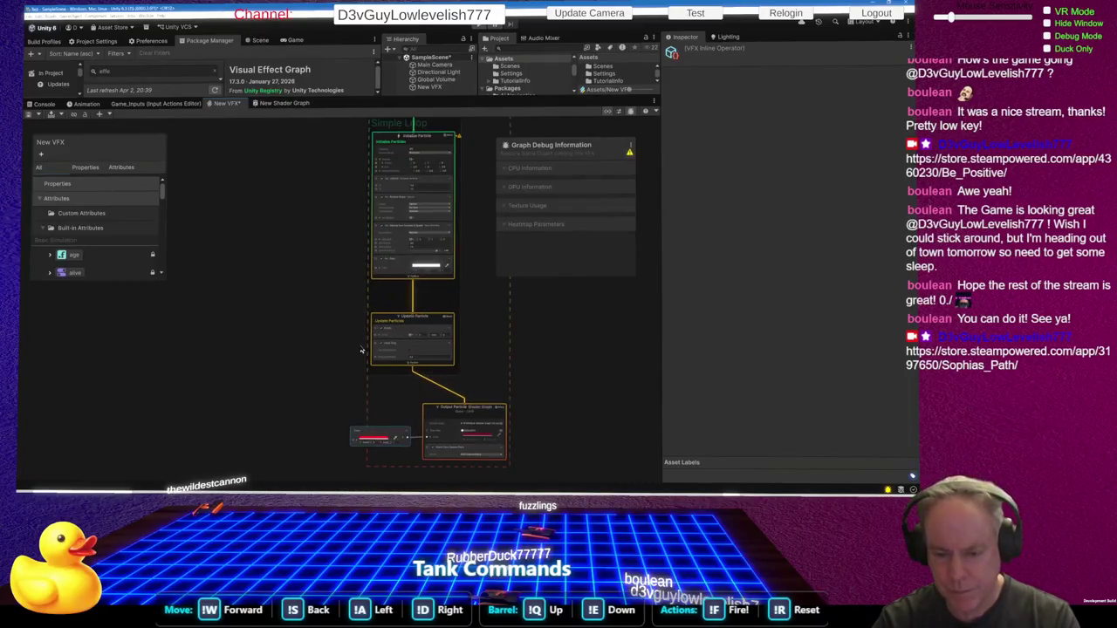
scroll(436, 403, up, 5)
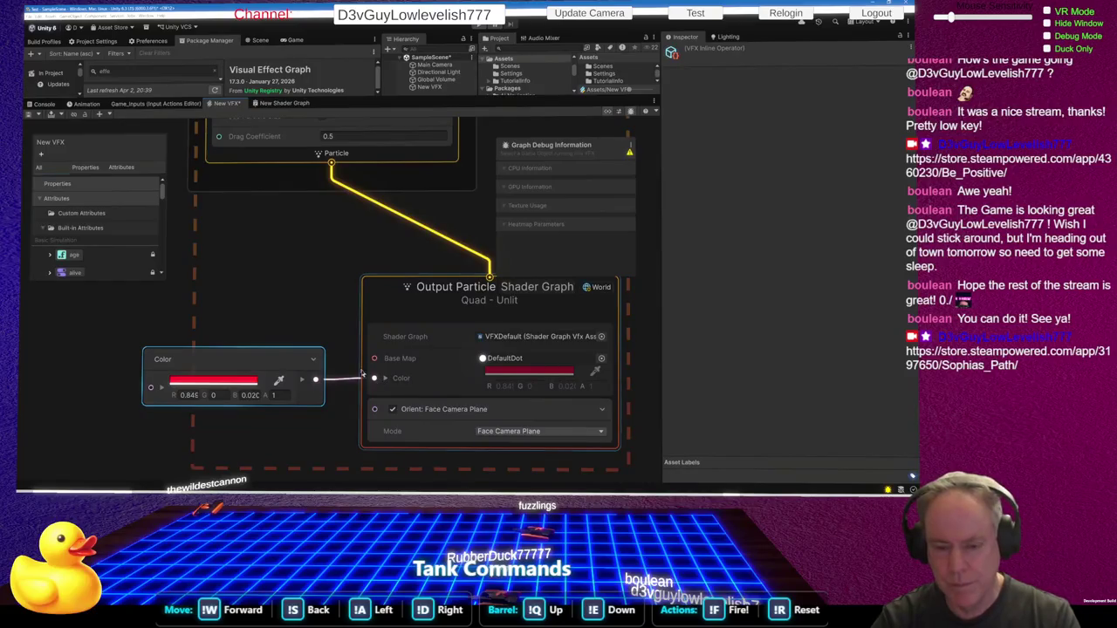
scroll(362, 375, down, 3)
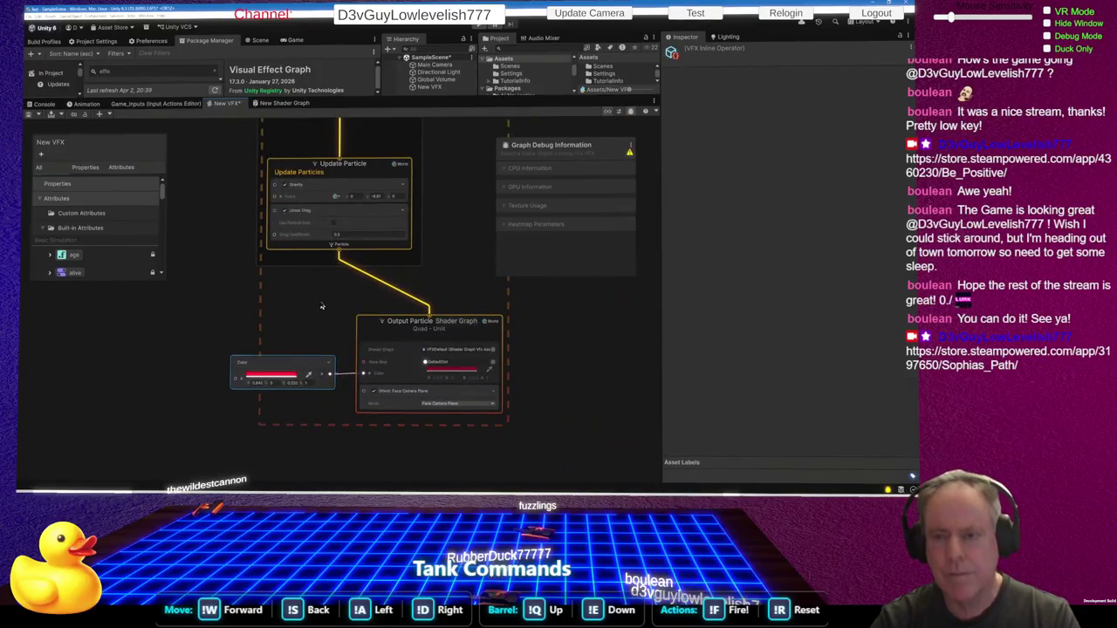
drag(184, 324, 410, 384)
drag(444, 323, 355, 326)
click(446, 288)
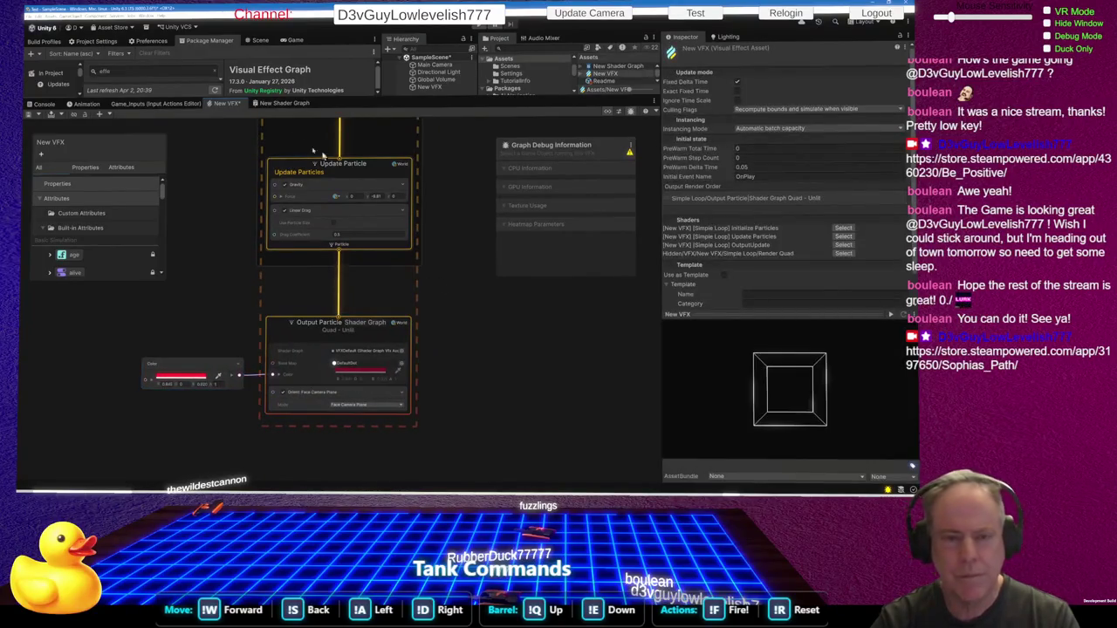
click(285, 102)
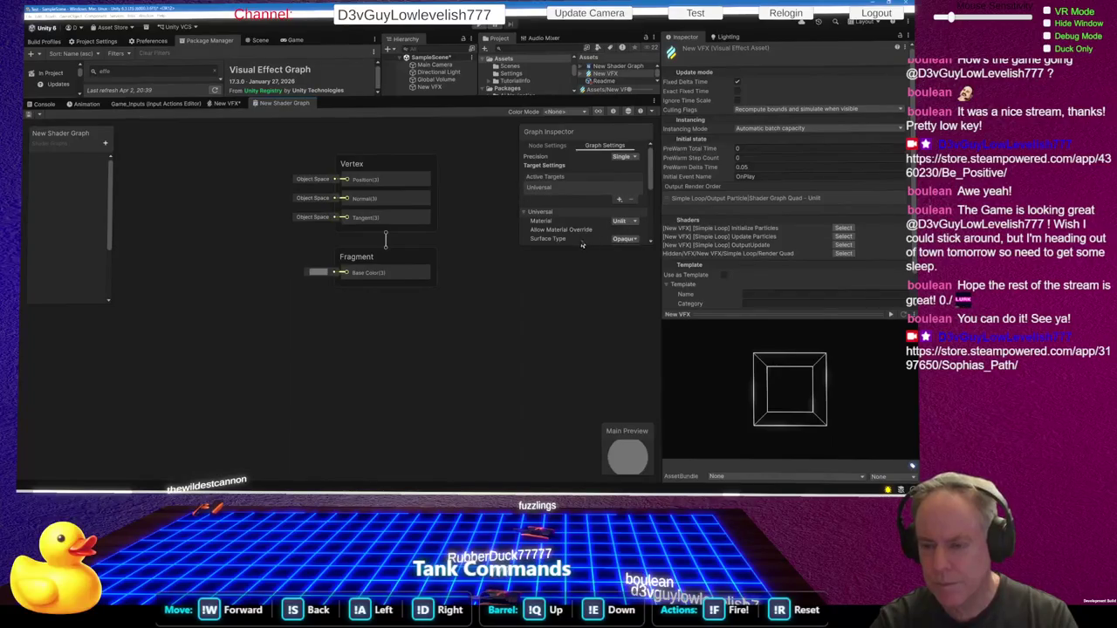
- Check the Universal target's Support VFX Graph setting in Graph Settings, then return to New VFX
click(524, 215)
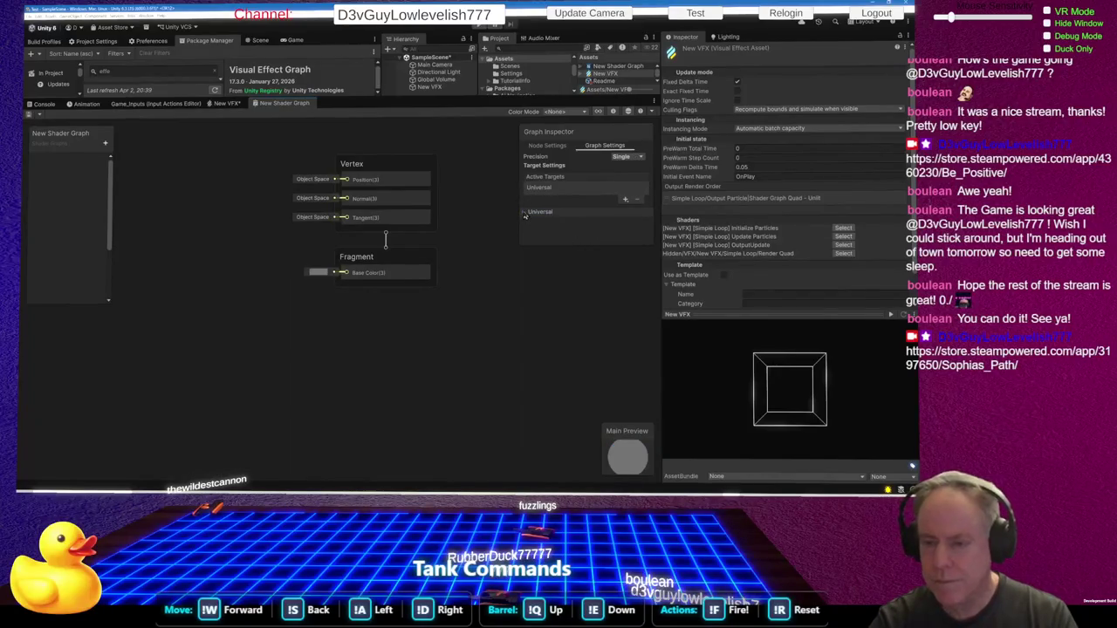
click(524, 212)
scroll(572, 225, down, 5)
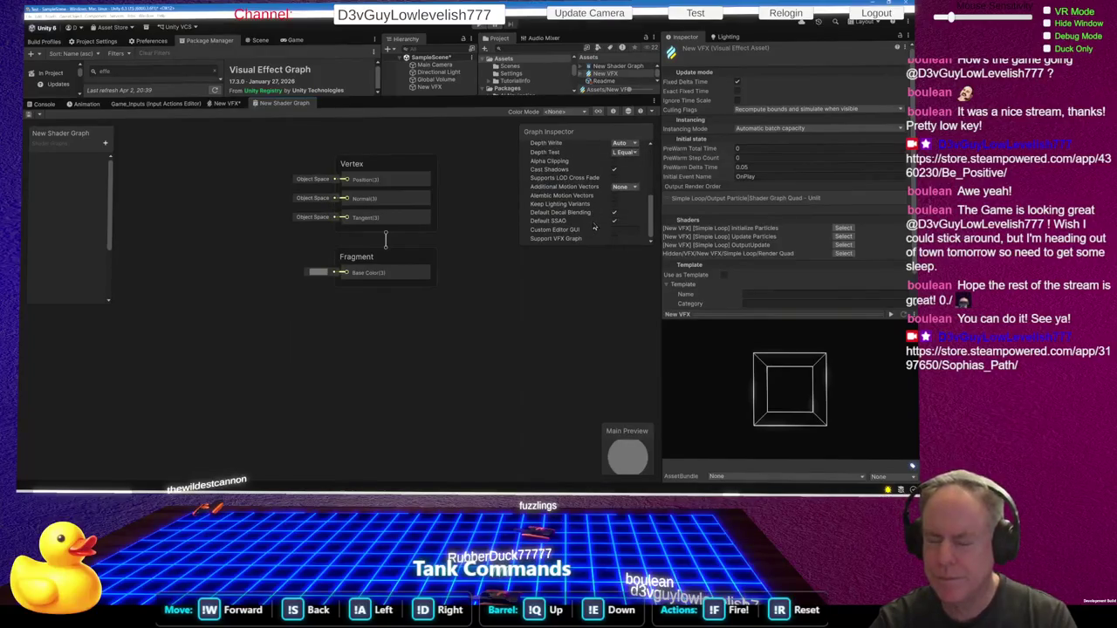
scroll(582, 225, up, 5)
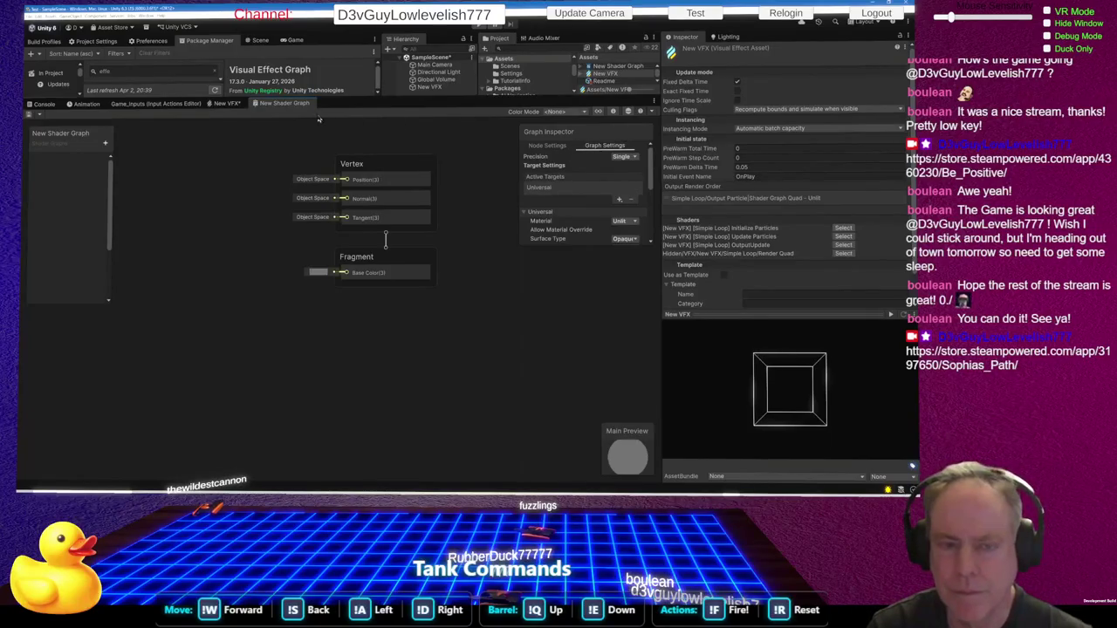
click(226, 103)
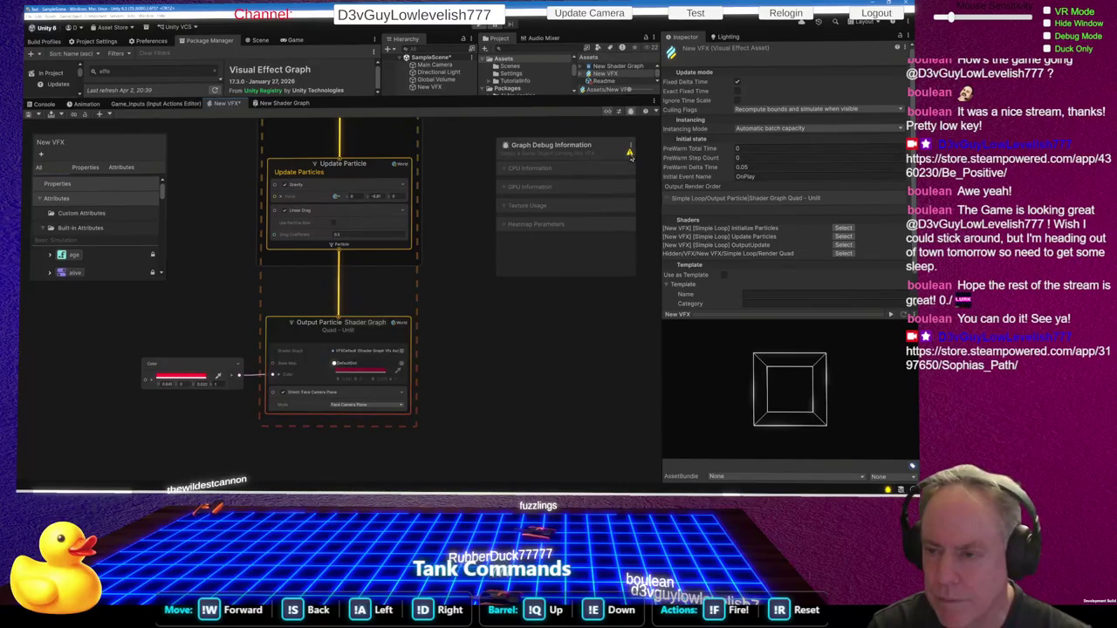
- Switch the Output Particle Shader Graph node's Blending Mode from Alpha to Additive
click(630, 145)
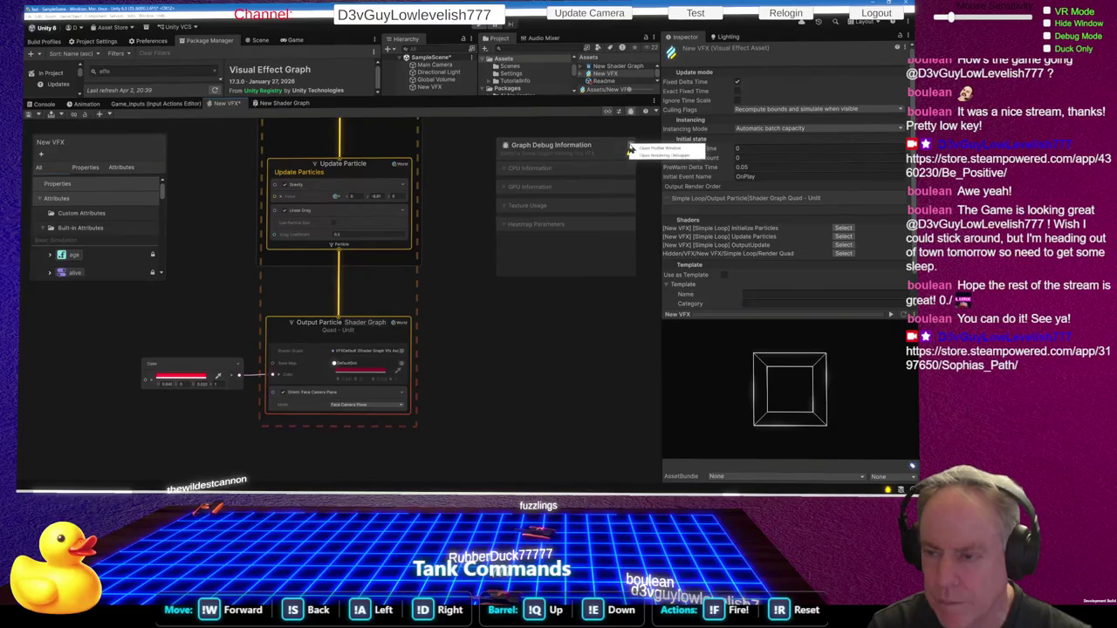
click(630, 149)
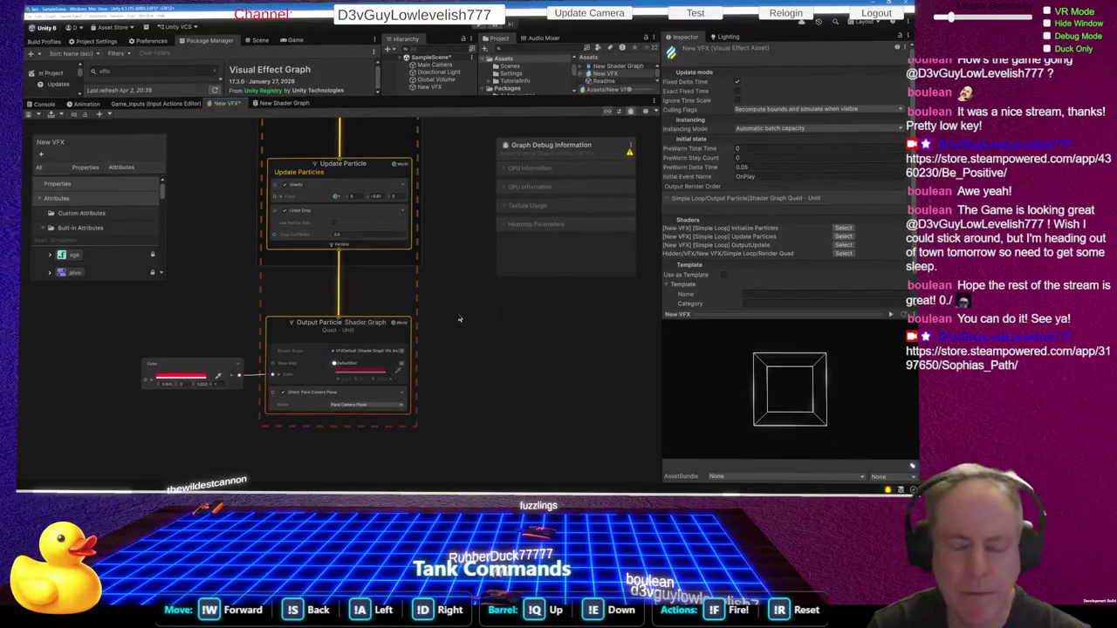
click(390, 355)
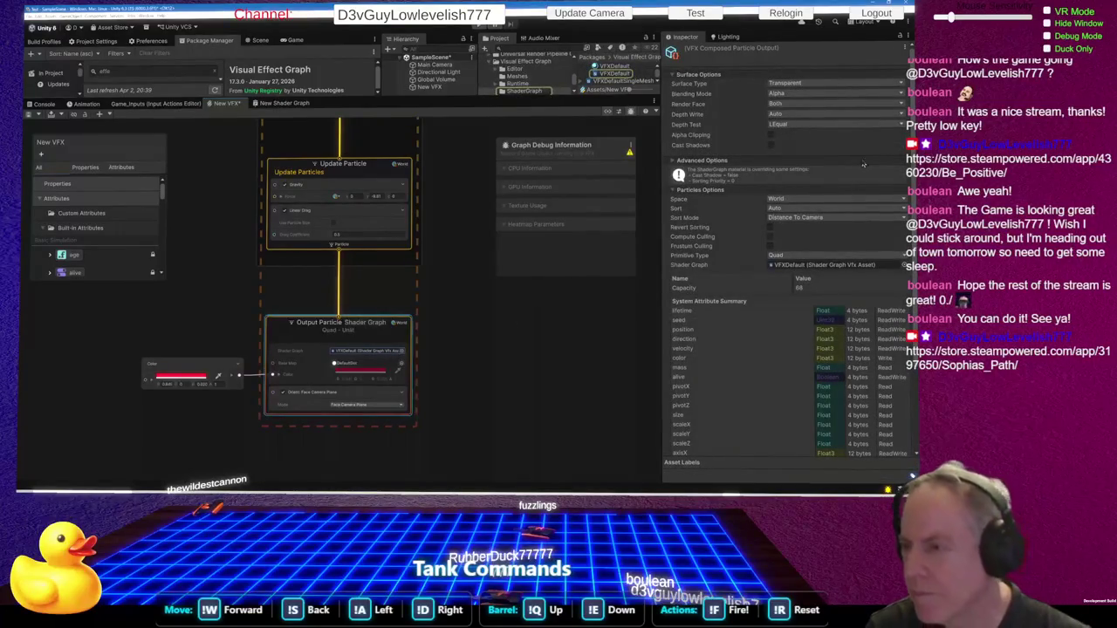
click(803, 94)
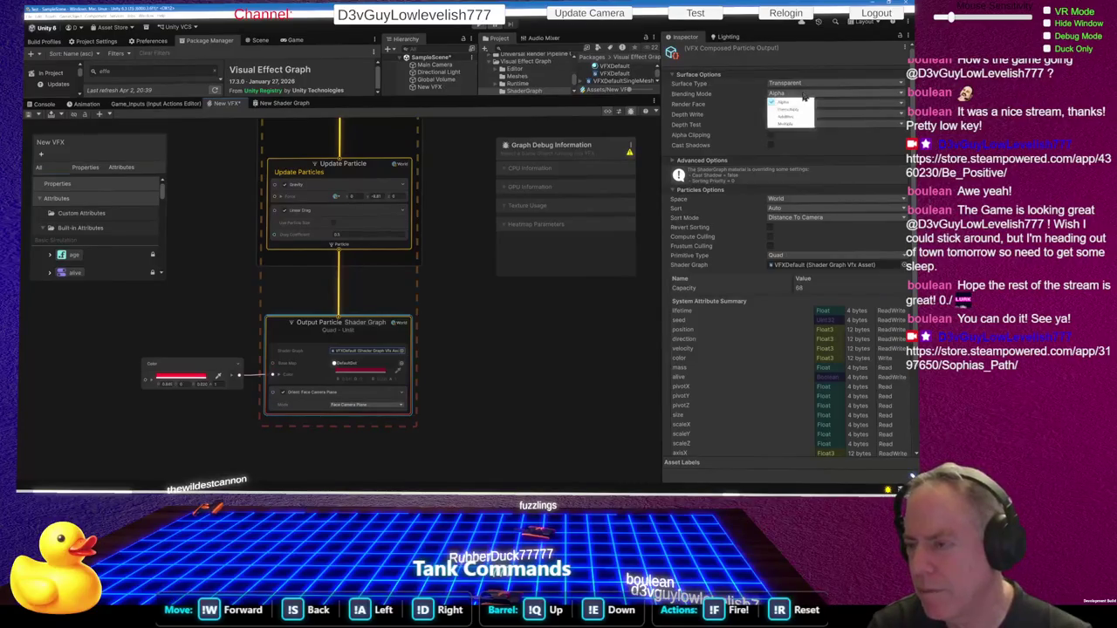
click(786, 120)
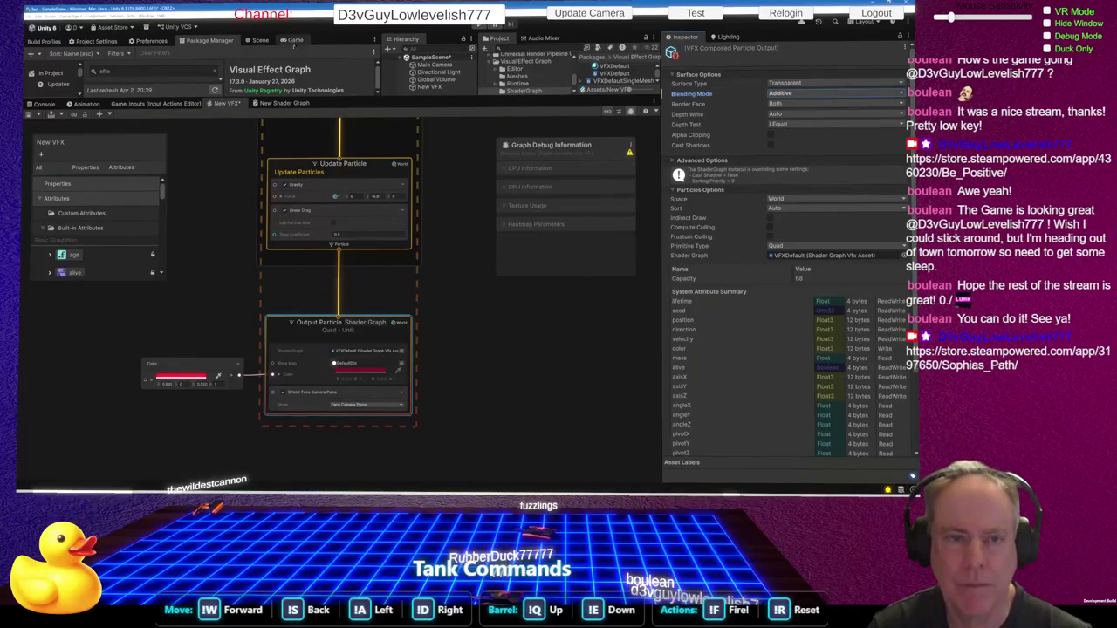
drag(323, 100, 323, 214)
- Enlarge the Scene view to watch the red particles playing
click(260, 40)
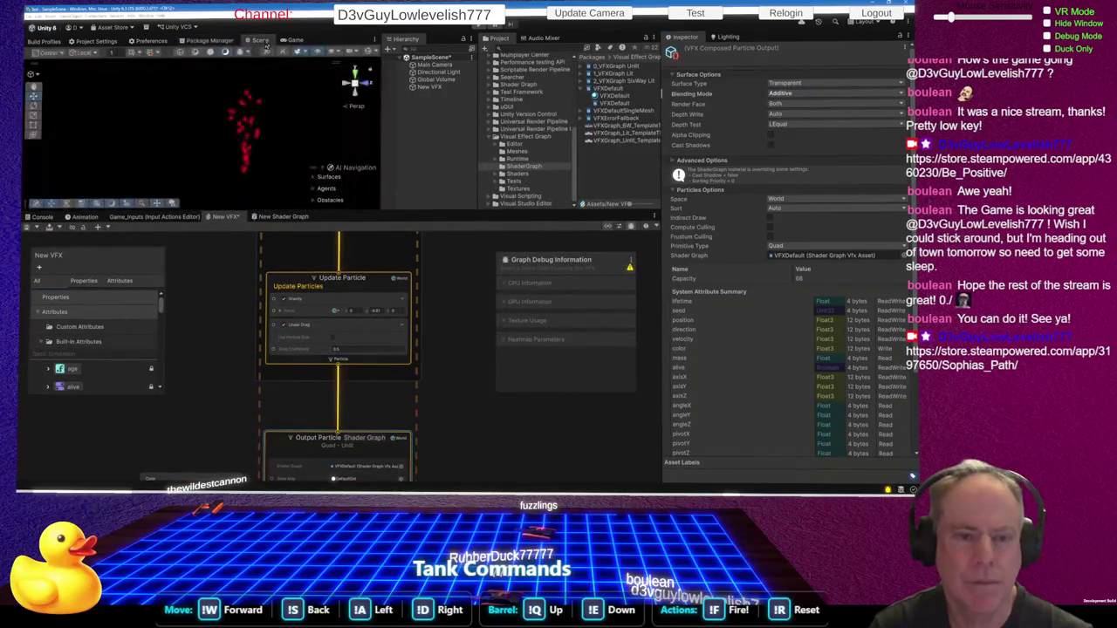
drag(373, 212, 372, 321)
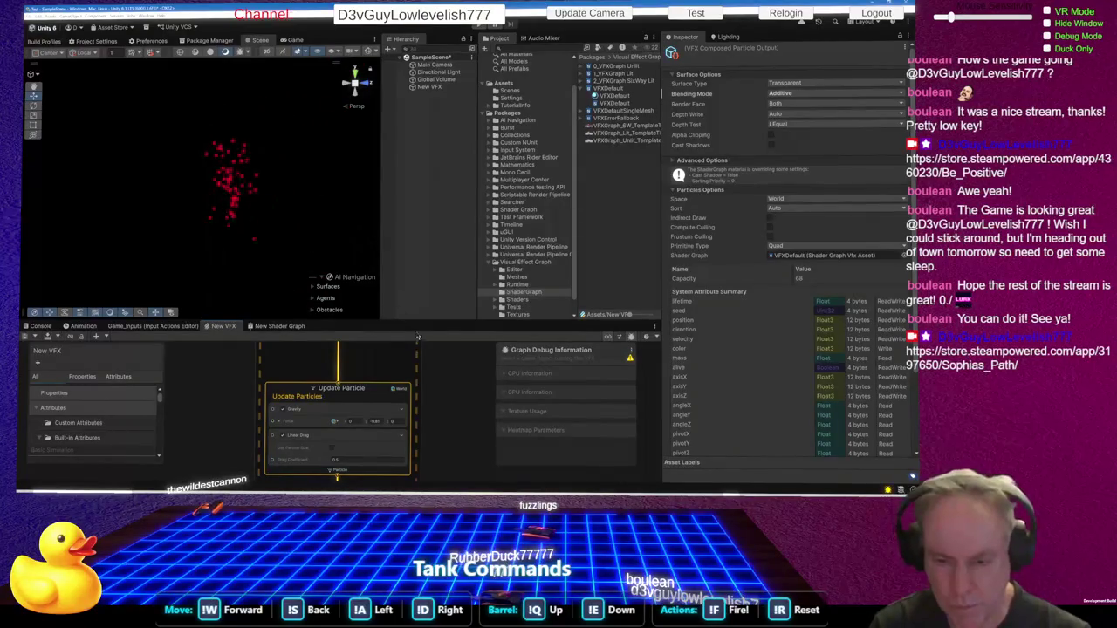
drag(414, 315, 420, 176)
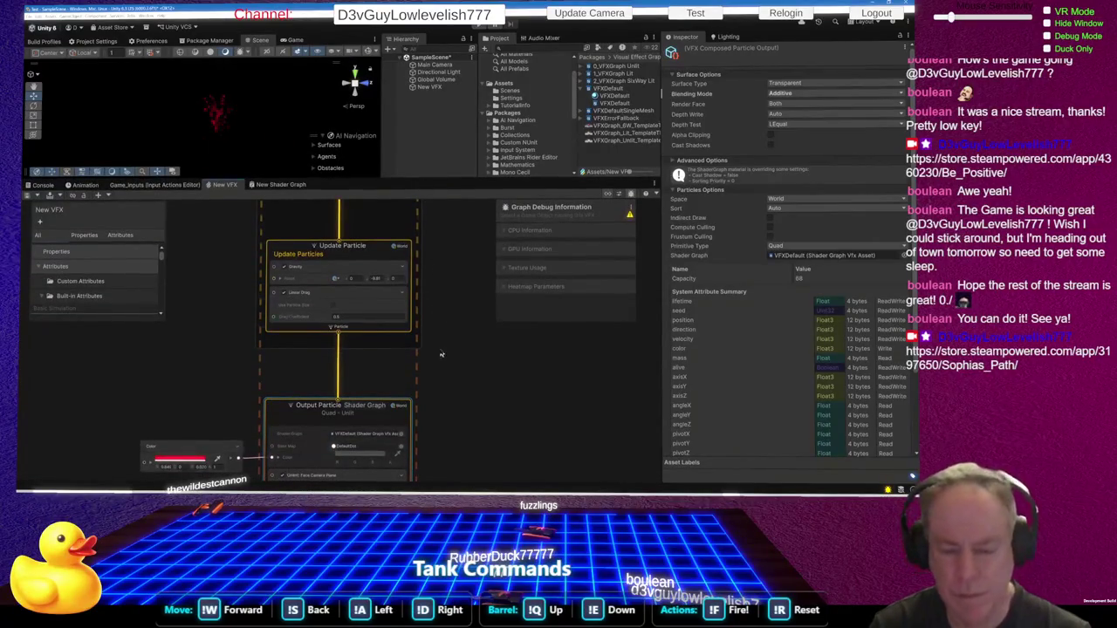
scroll(444, 358, down, 2)
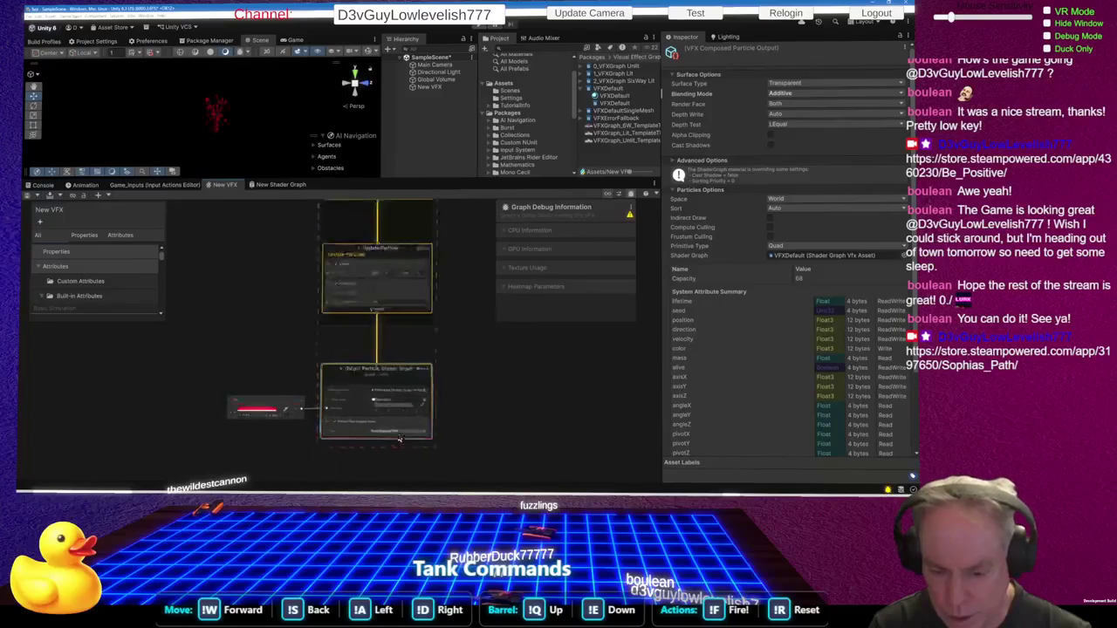
scroll(401, 439, up, 2)
scroll(412, 420, up, 2)
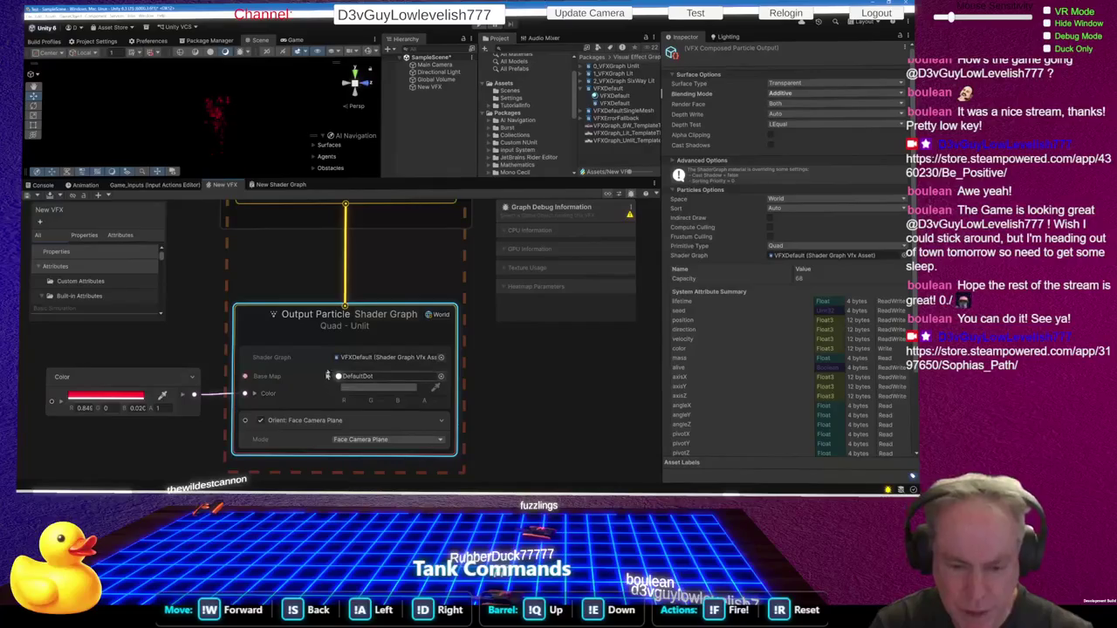
- Ping the output's VFXDefault shader graph and select it in the Project window
click(377, 359)
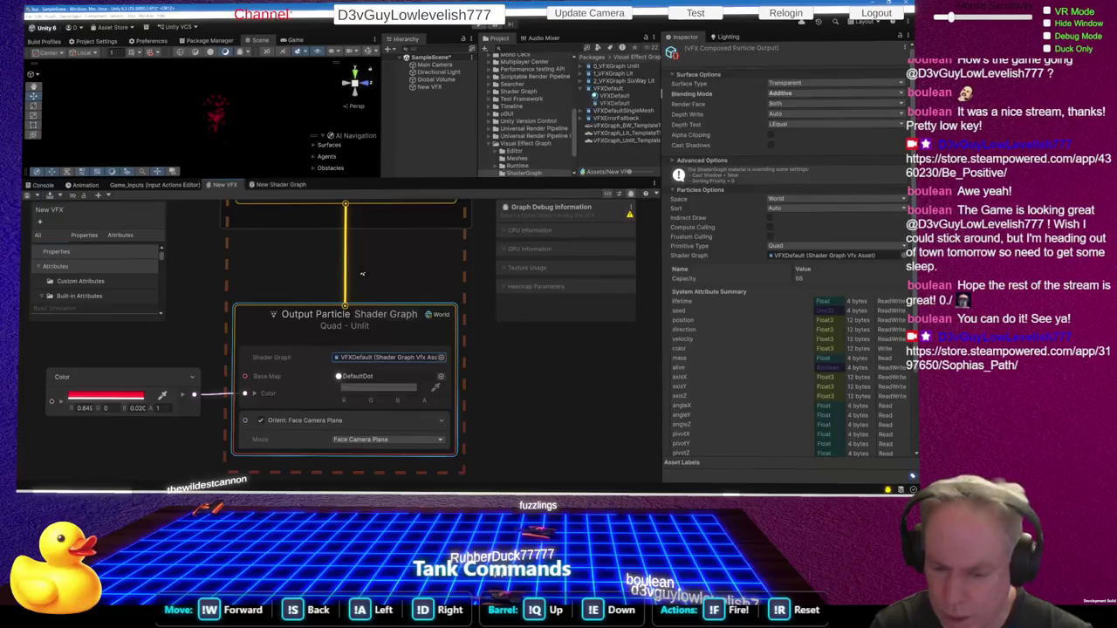
click(419, 359)
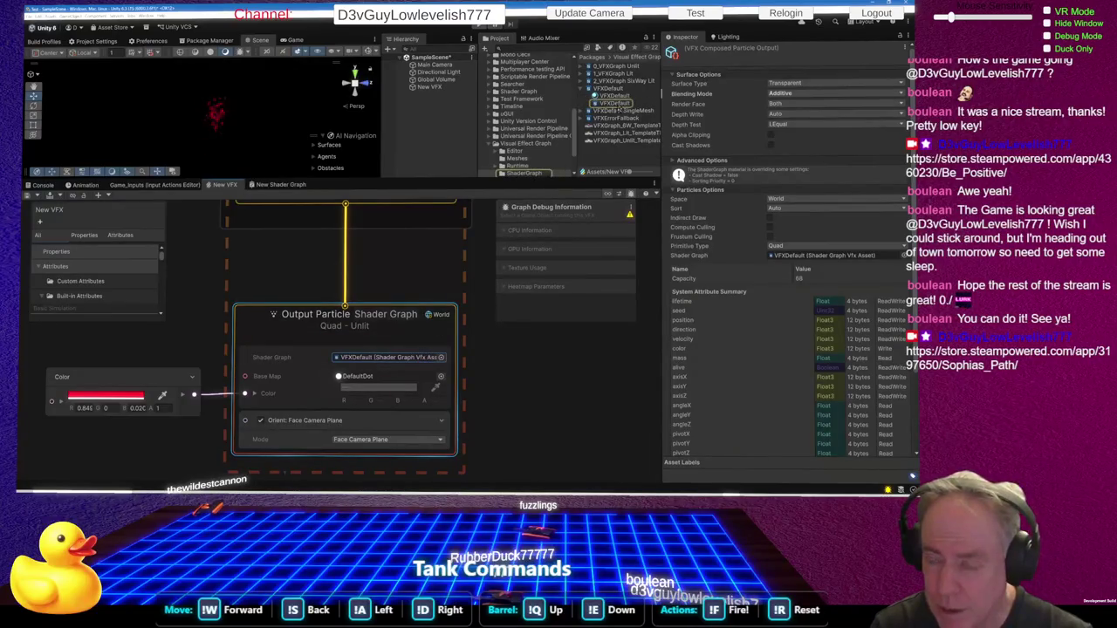
click(618, 106)
- Open the VFXDefault shader graph and close the unused New Shader Graph tab
double_click(617, 106)
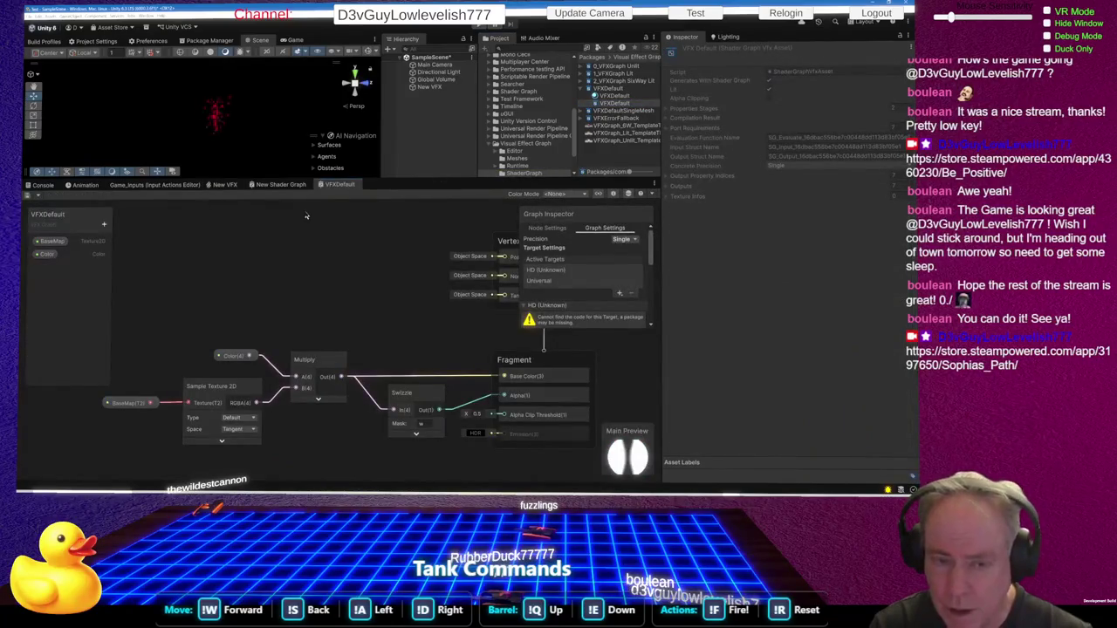
click(295, 186)
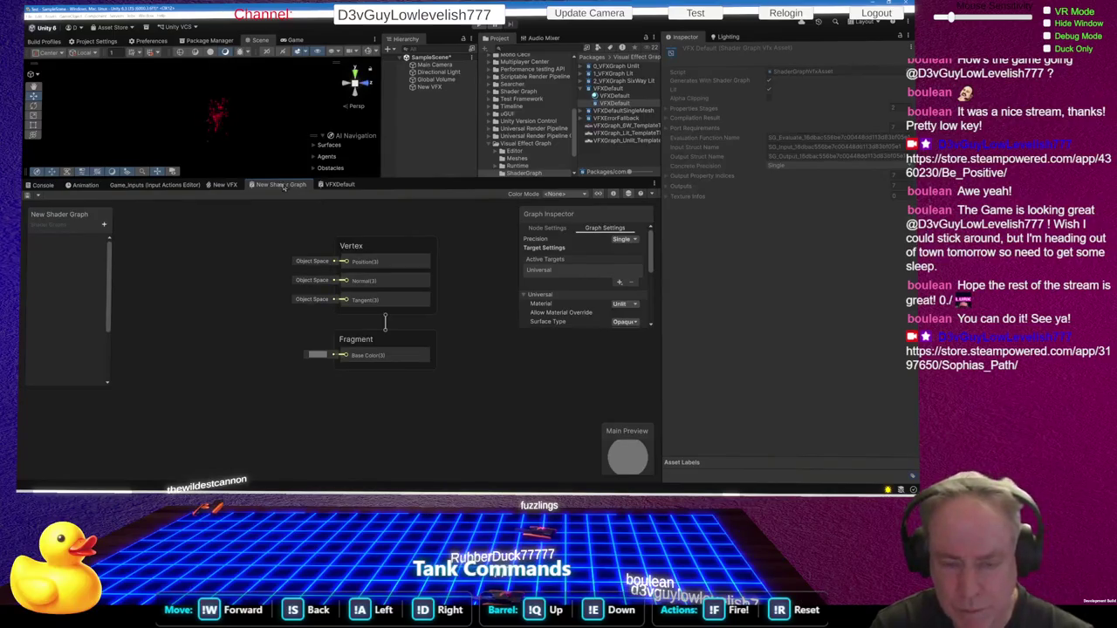
right_click(281, 186)
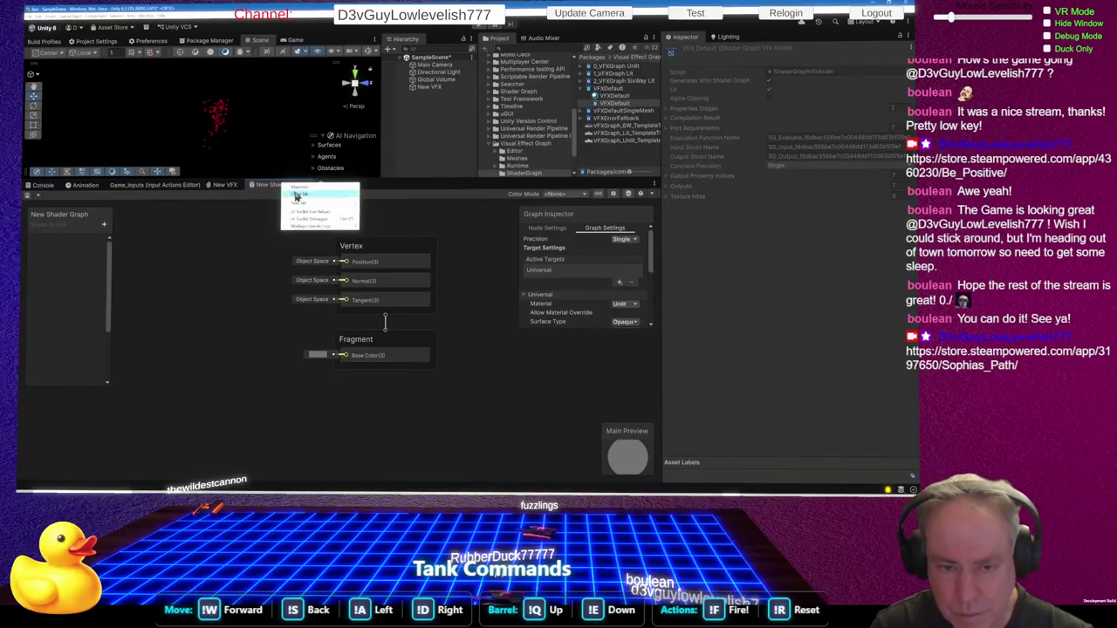
click(289, 193)
scroll(275, 240, down, 1)
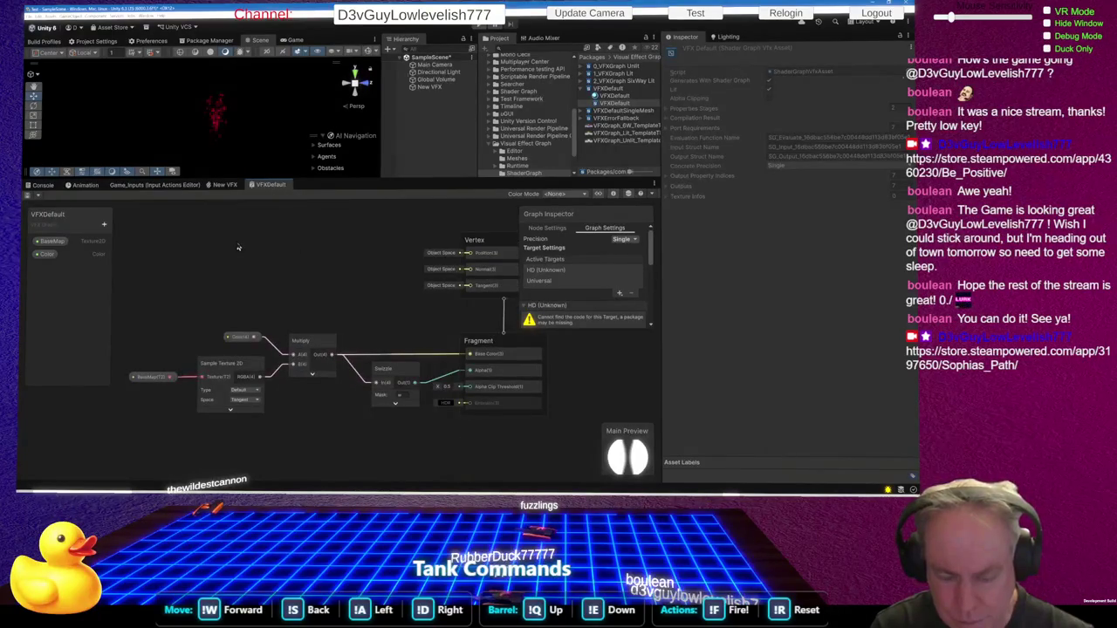
scroll(254, 262, down, 2)
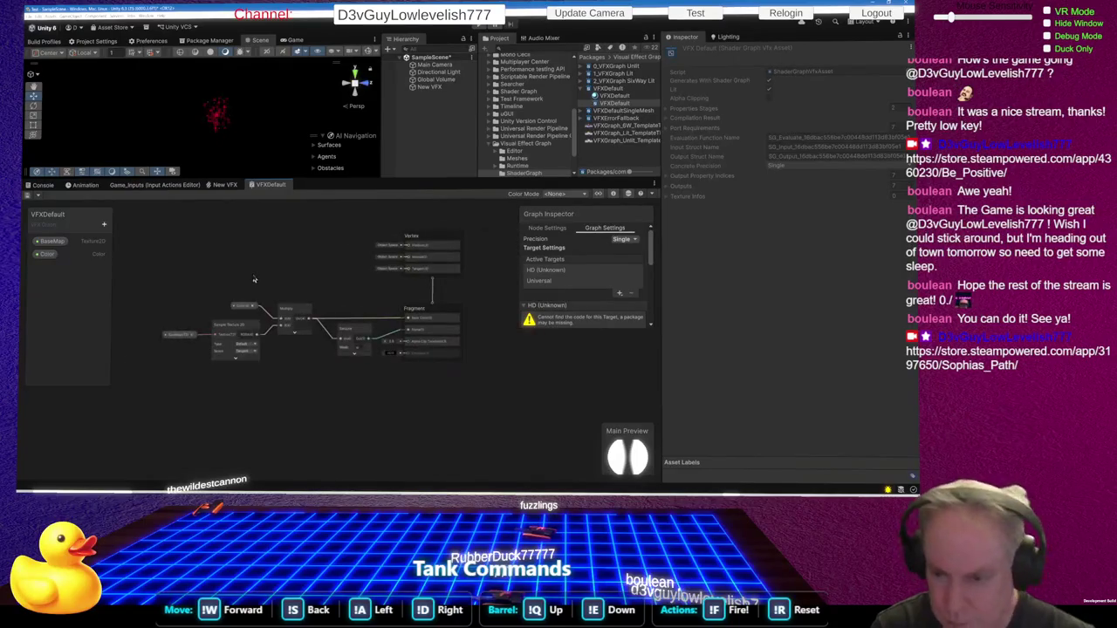
click(555, 228)
click(609, 230)
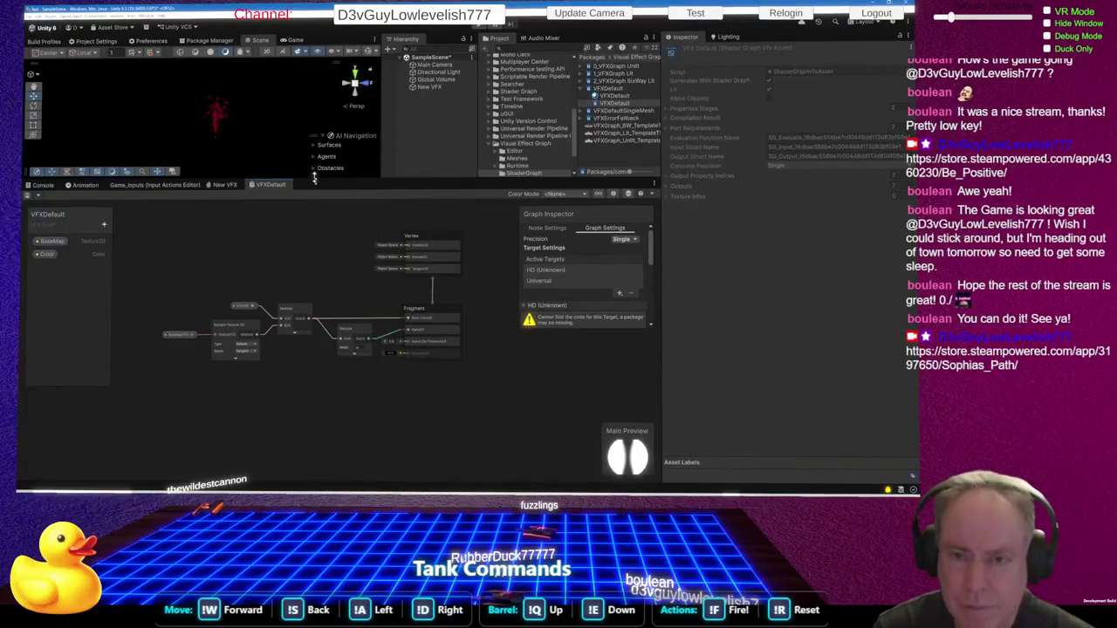
- Compare the New VFX graph with VFXDefault's Color and BaseMap setup, then switch to ChatGPT
click(224, 185)
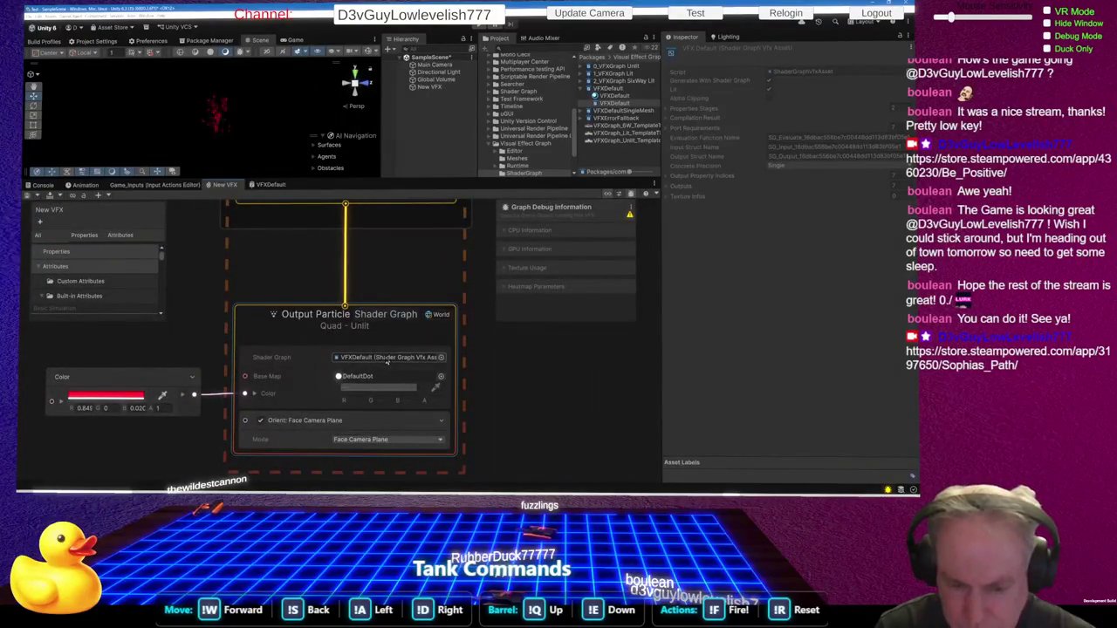
scroll(387, 361, down, 3)
scroll(388, 361, down, 2)
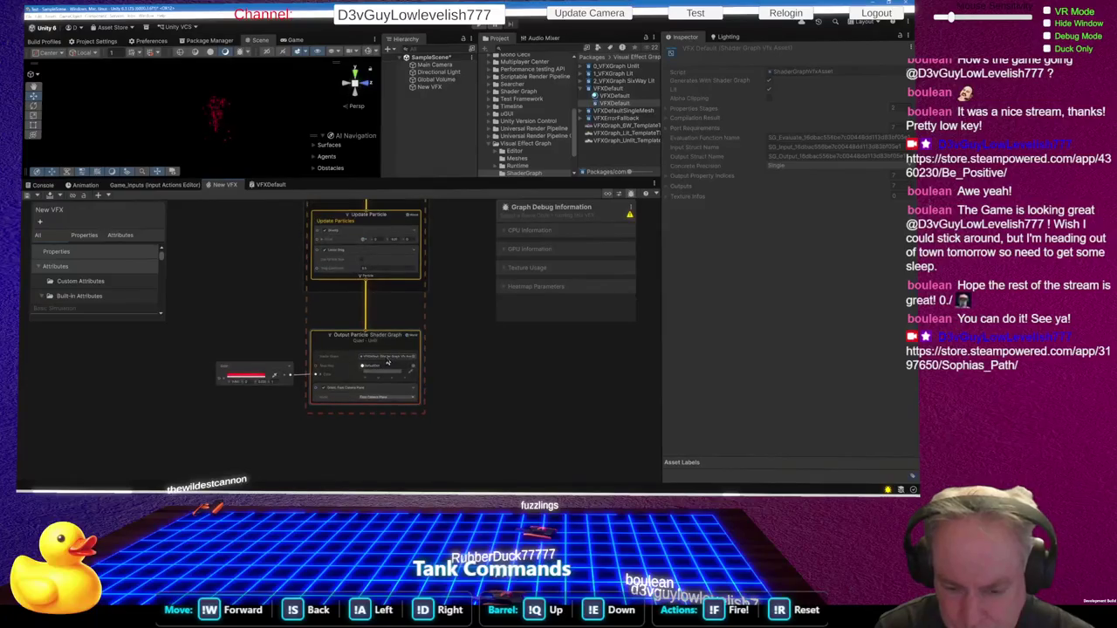
click(272, 185)
scroll(249, 334, up, 3)
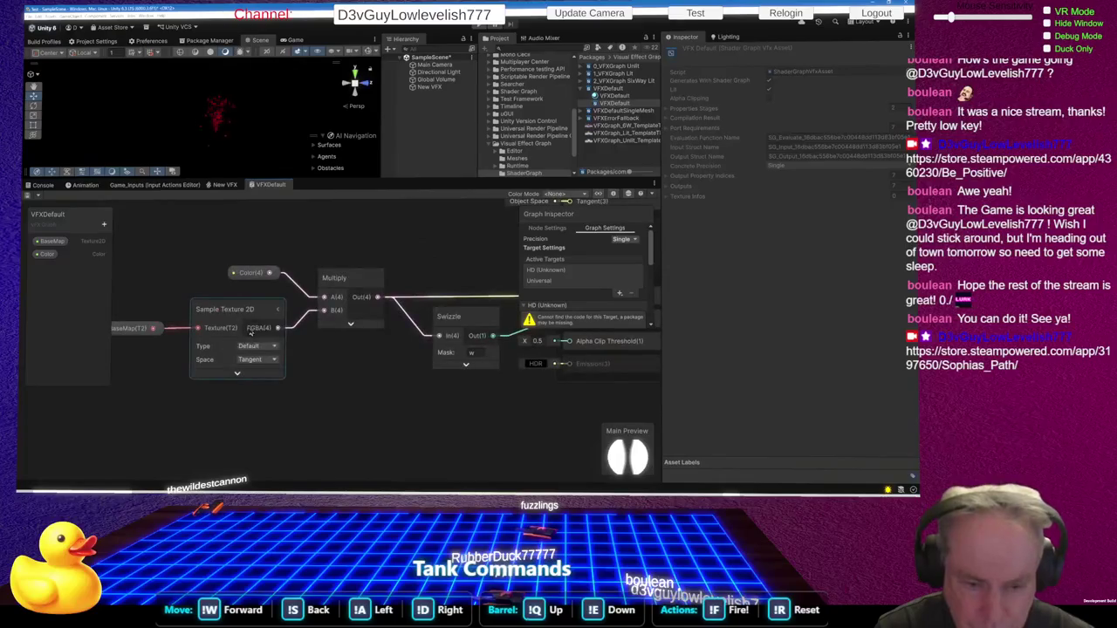
scroll(255, 326, down, 1)
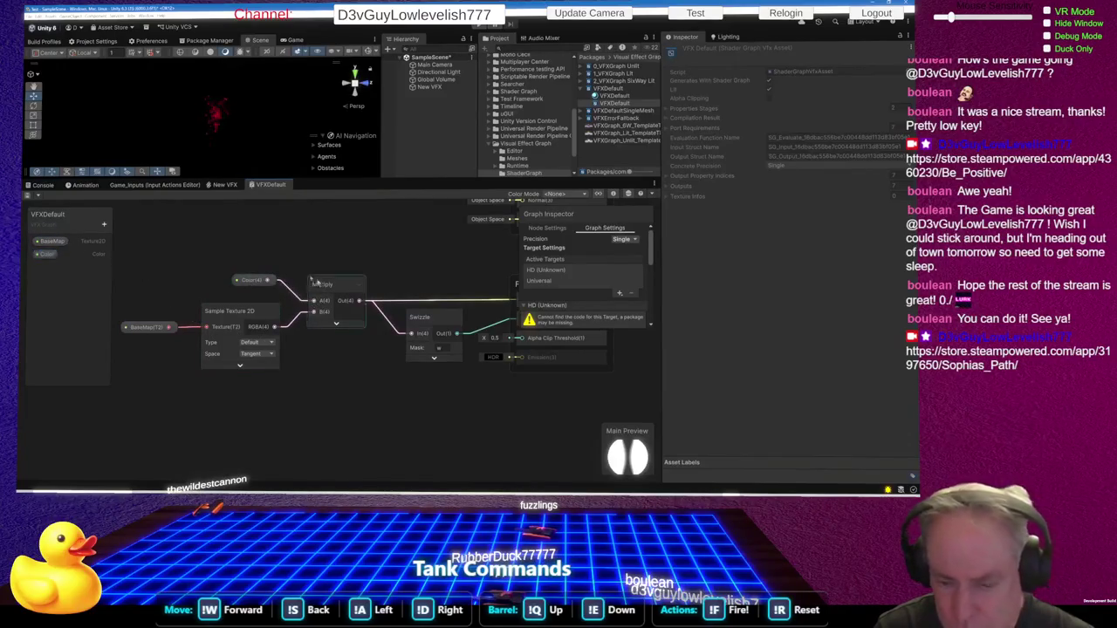
scroll(201, 393, down, 2)
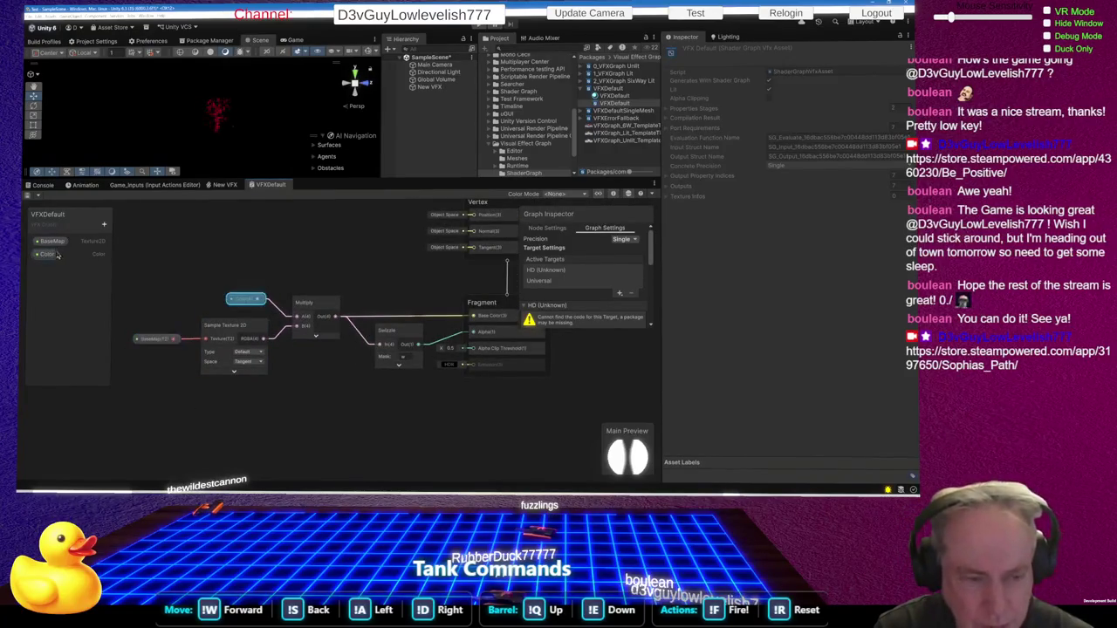
scroll(244, 324, down, 1)
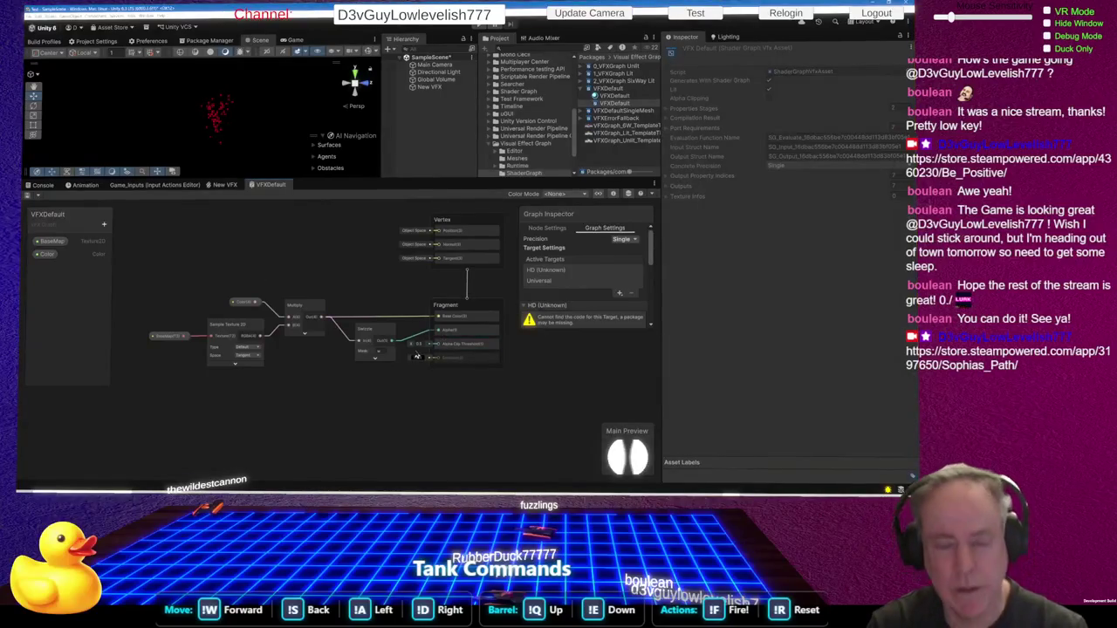
key(alt+Tab)
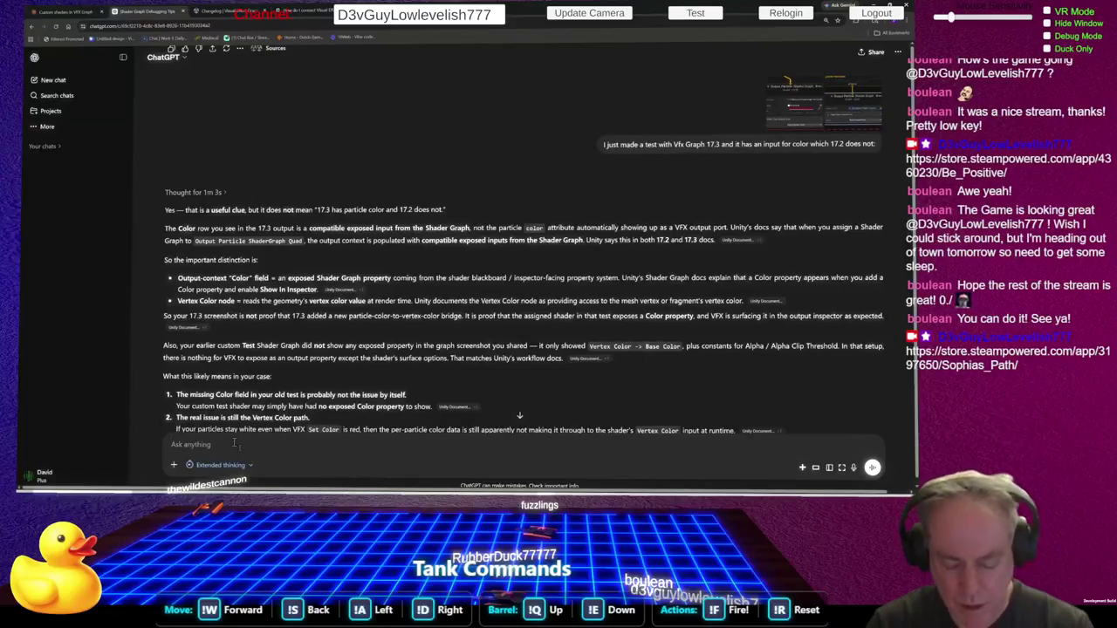
- Write 'I am 100% confident that Vertex Color is not supported', cite Unity 6.3's default shader, and paste the screenshot
text(I am )
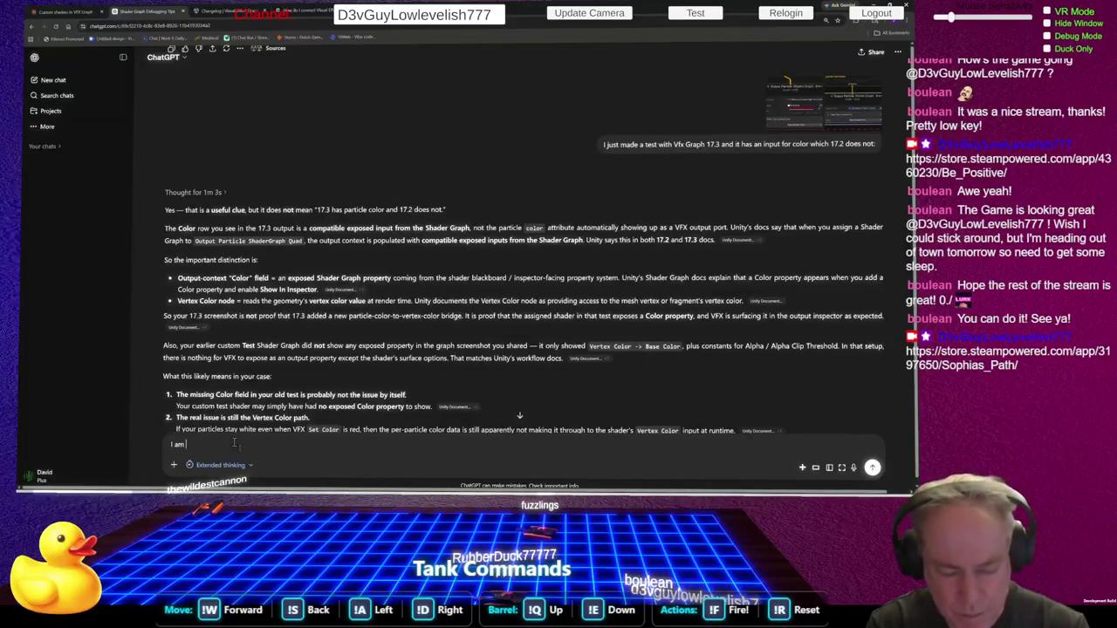
text(100% c)
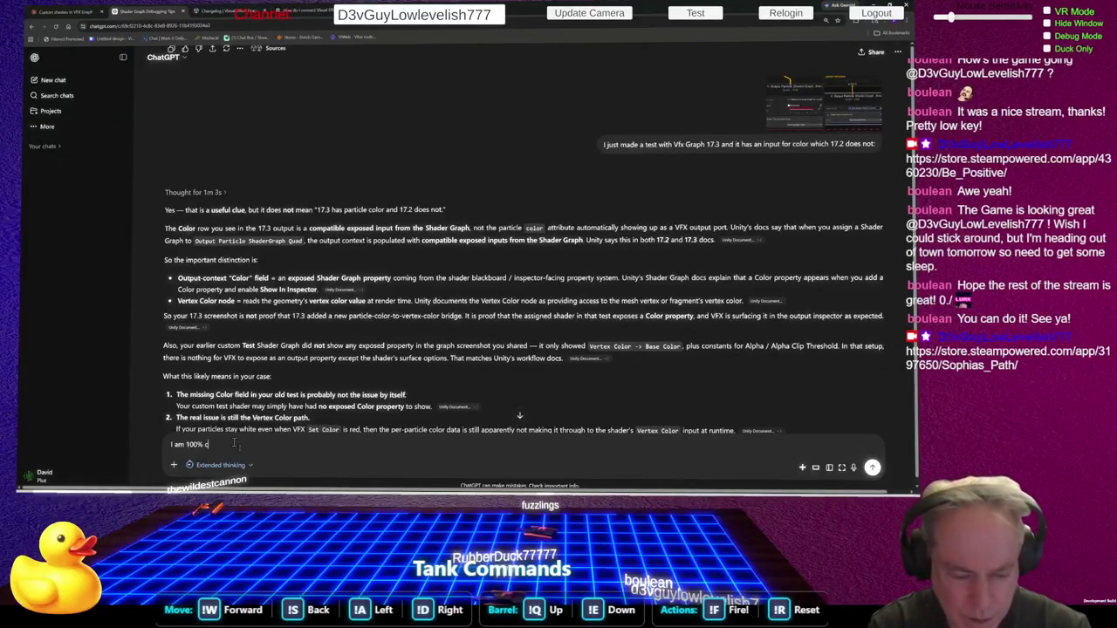
text(onfident that Ver)
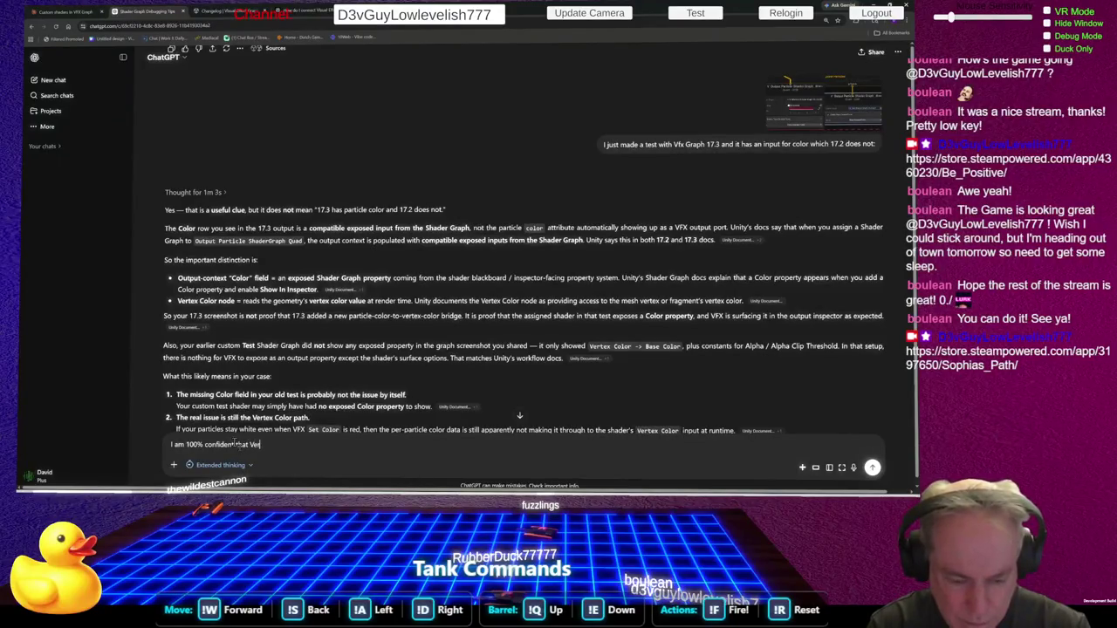
text(tex Col)
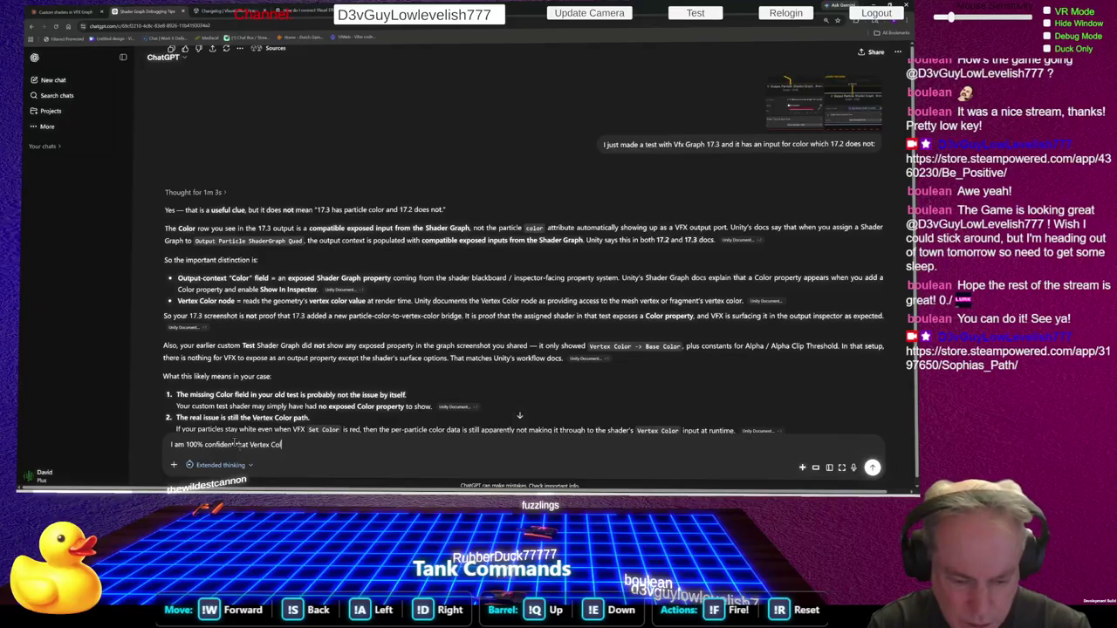
text(or is not supported in)
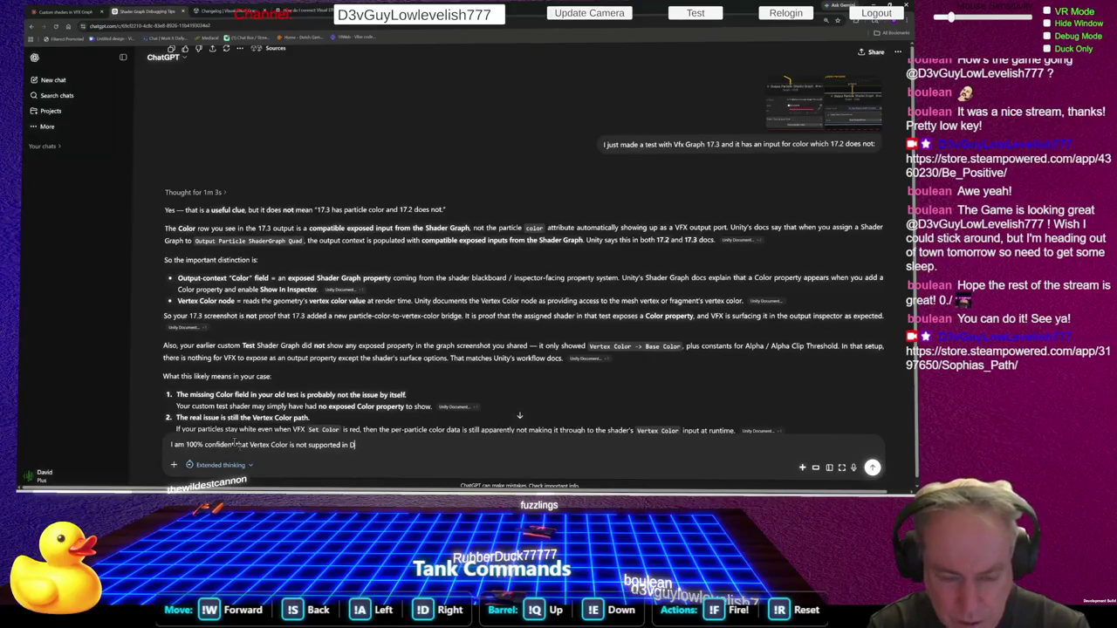
text(Shader )
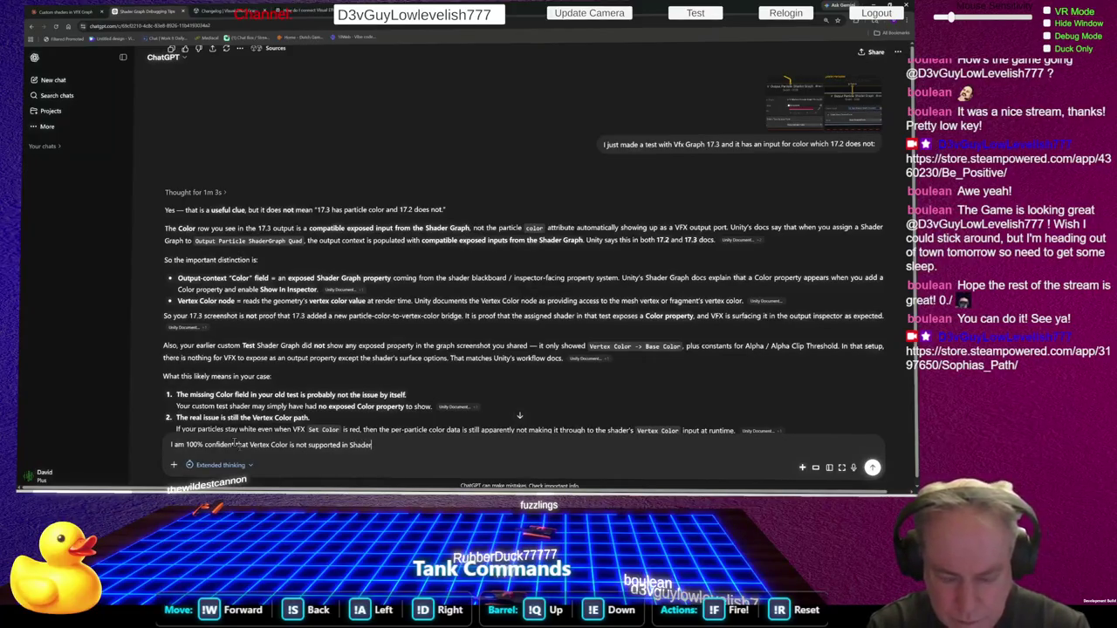
text(Graph from)
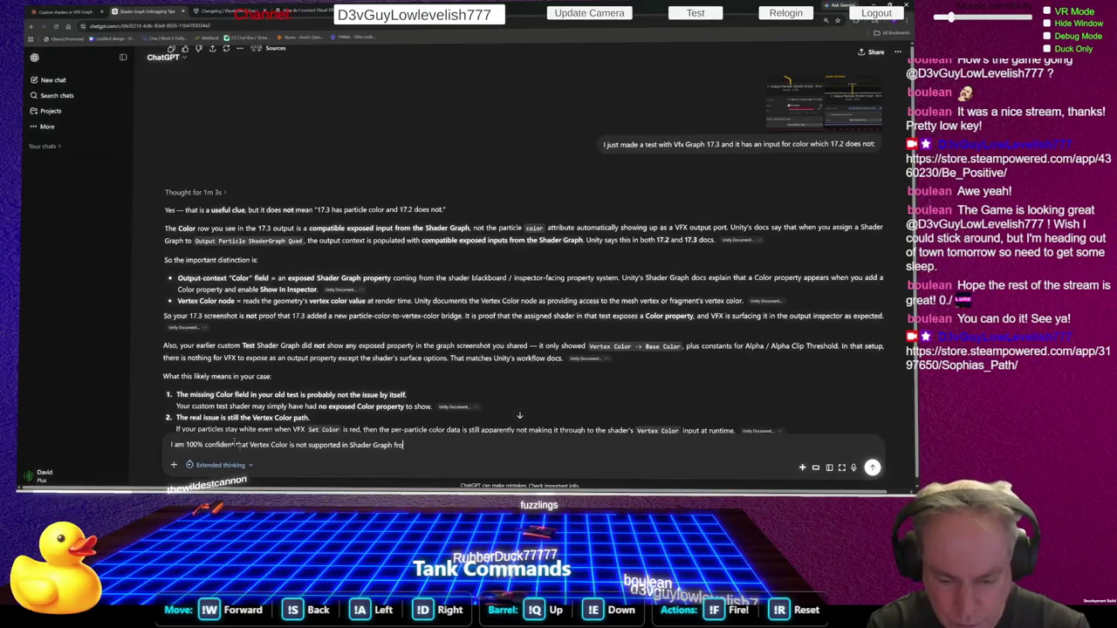
text( V)
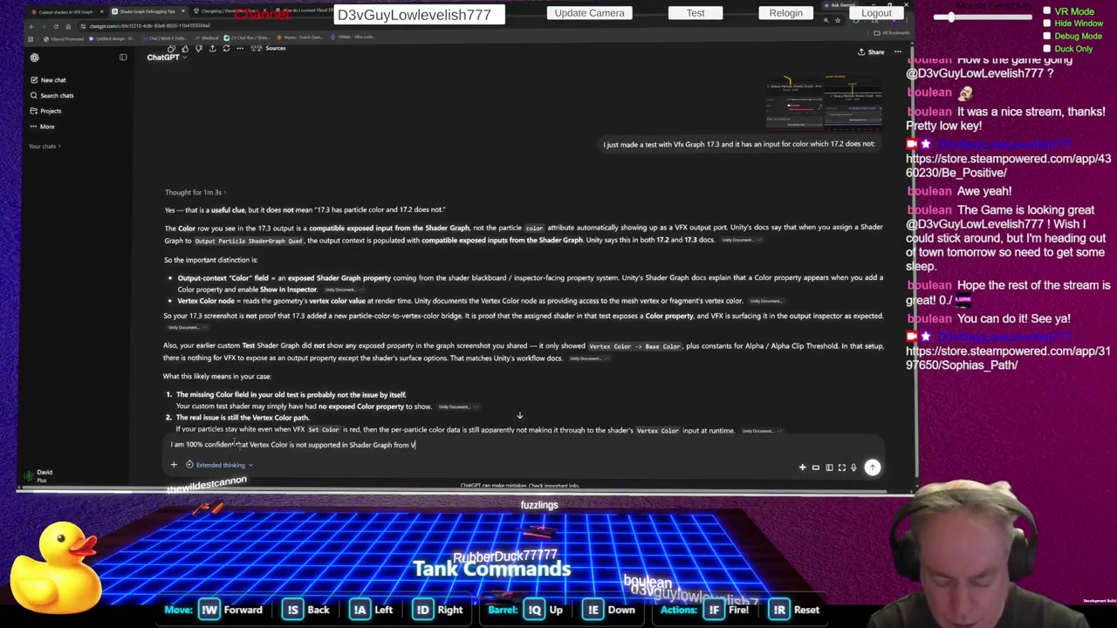
text(isual)
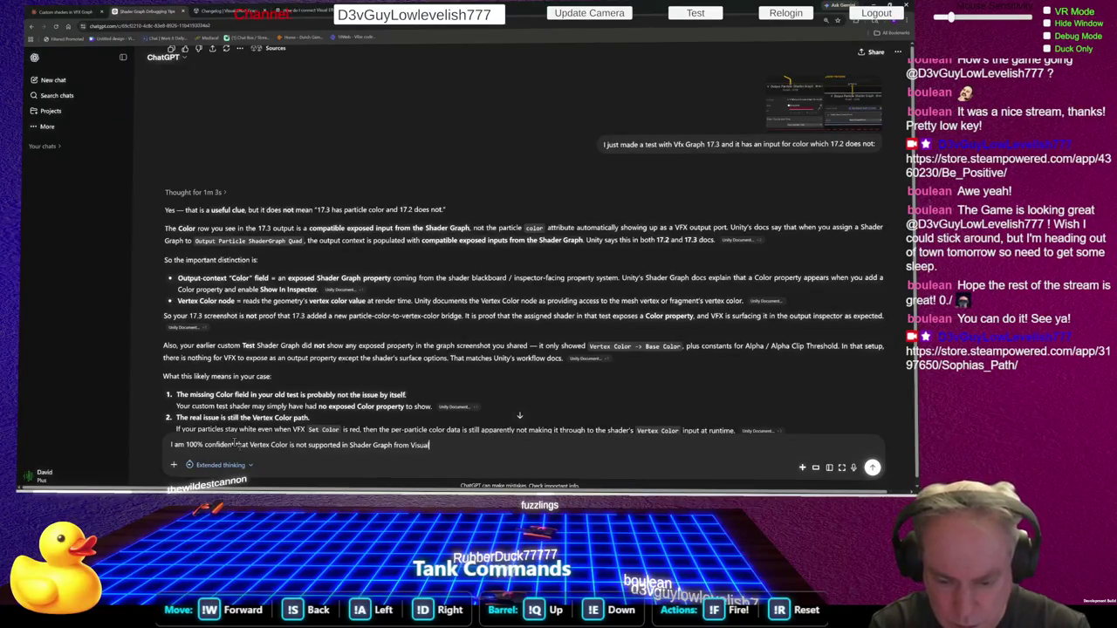
text( Effects Graph)
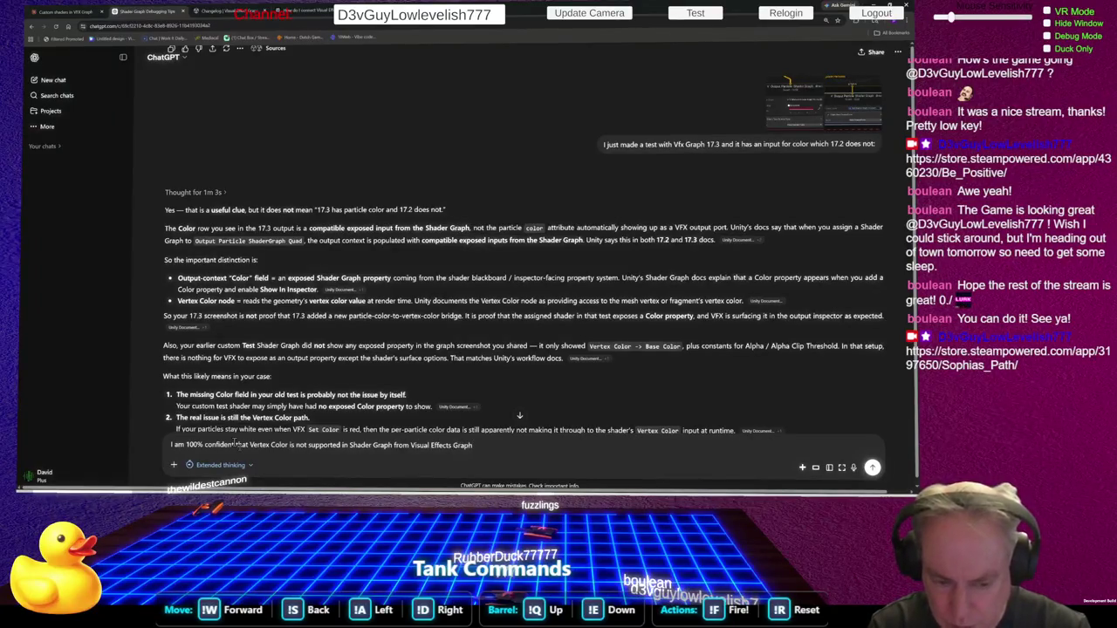
text(. This is)
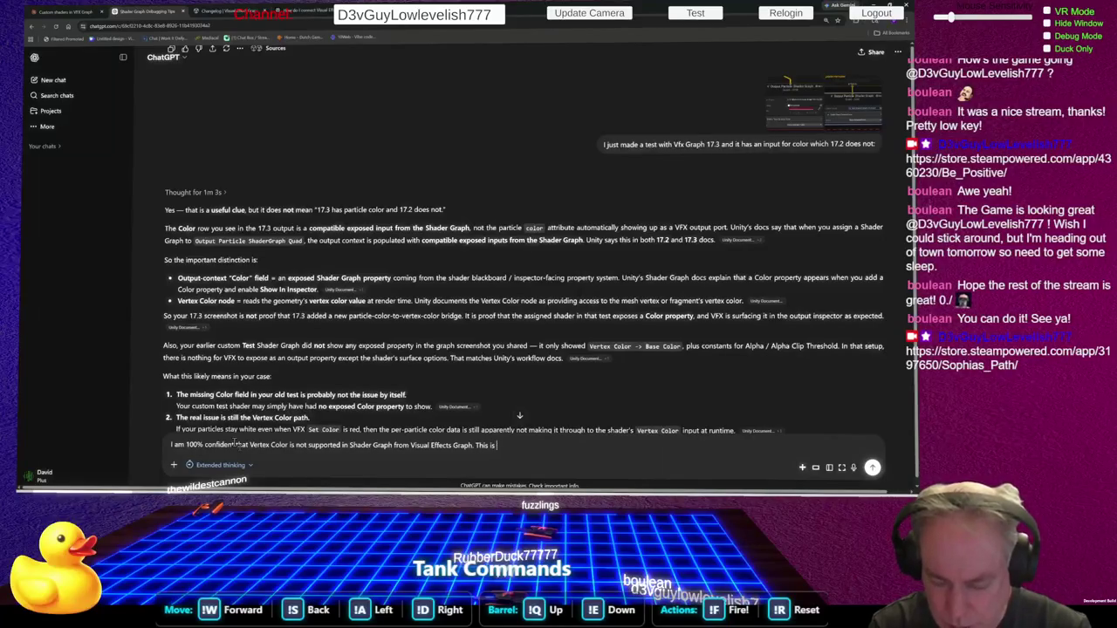
text( a default shader from Unity 6.3 with )
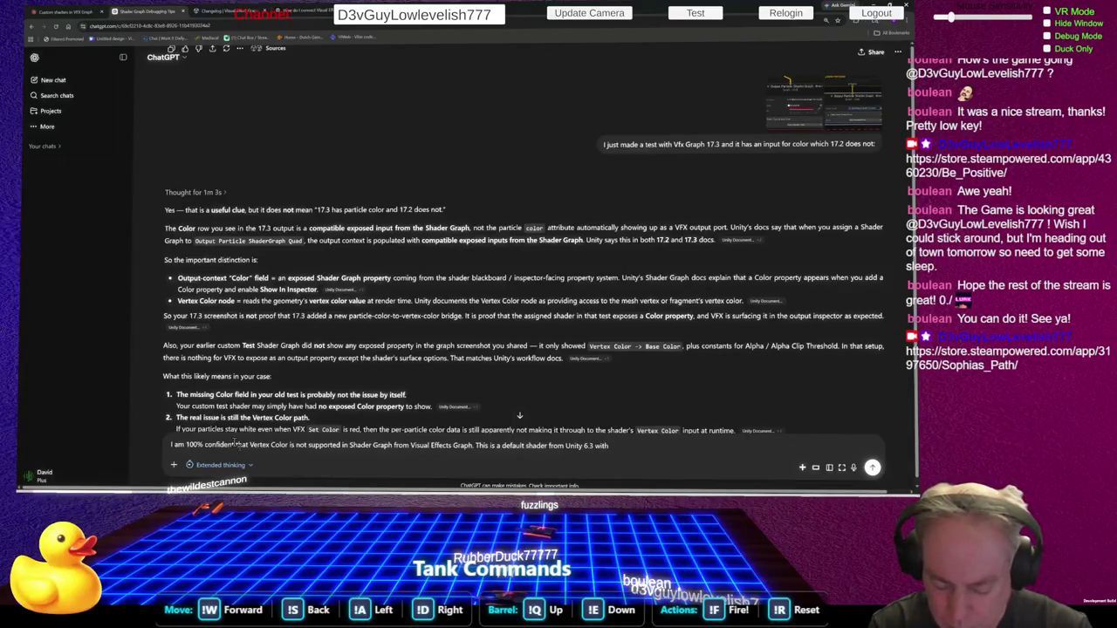
text(Shader Graph 17.2)
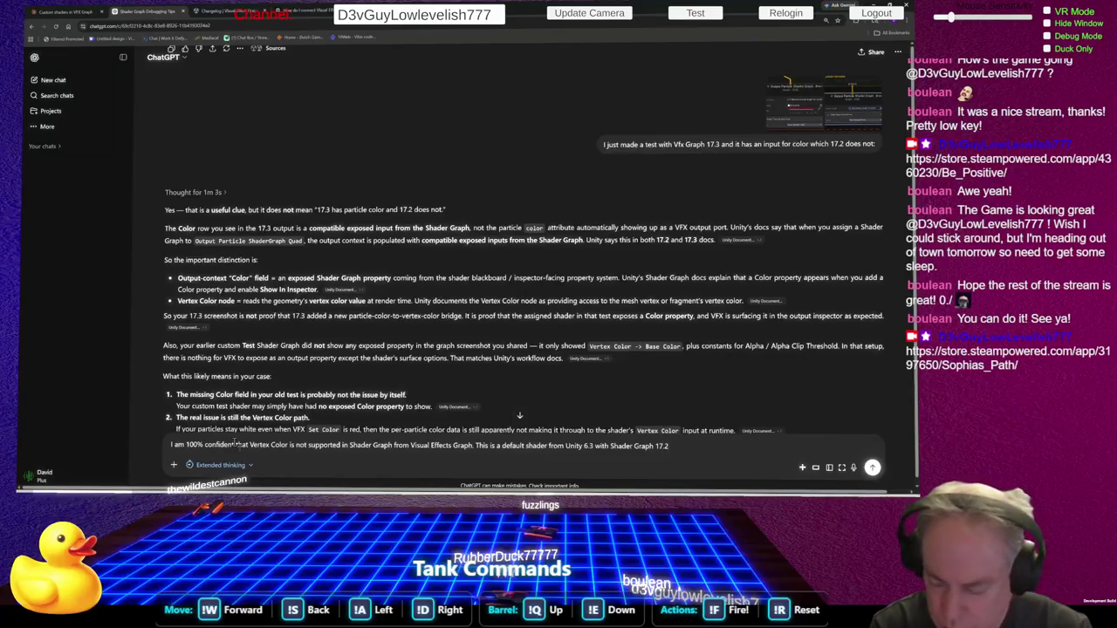
text( and as you s)
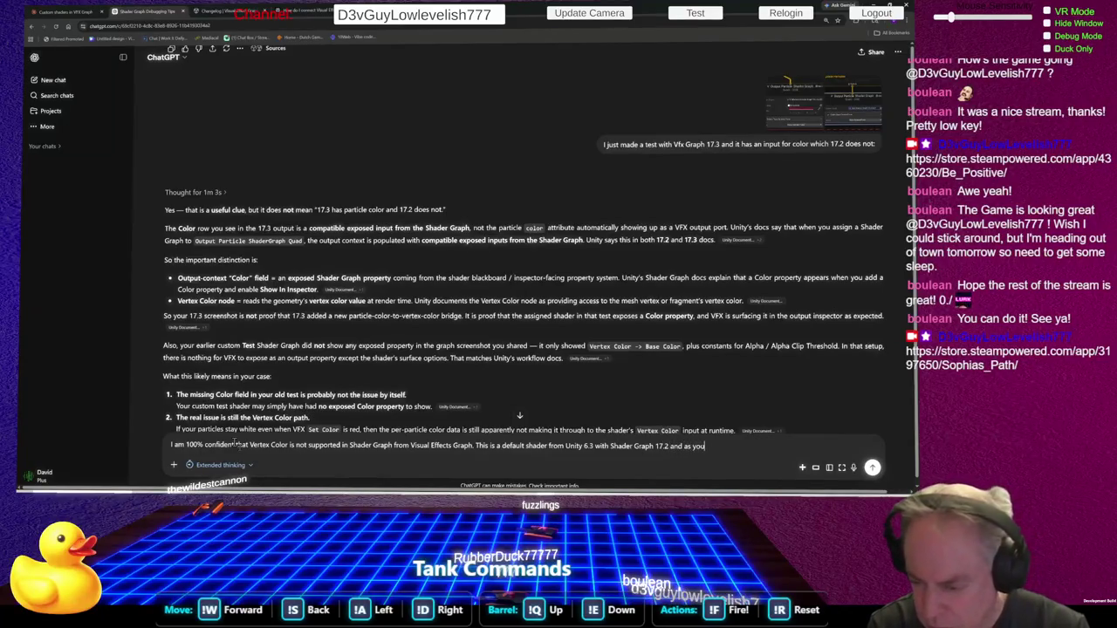
text(ee it adds a)
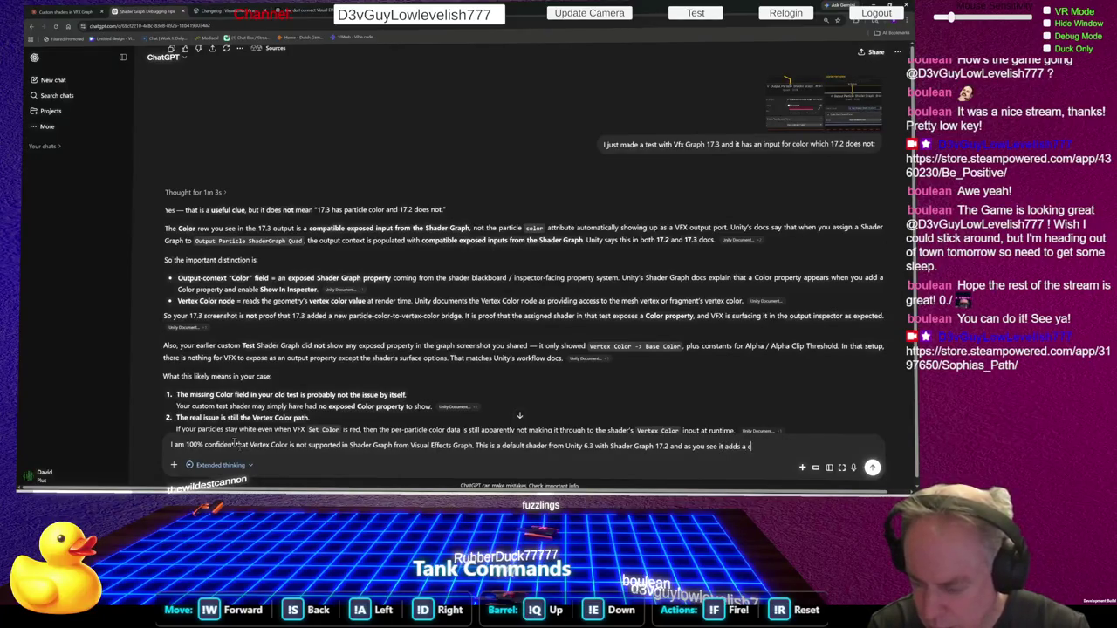
text(n)
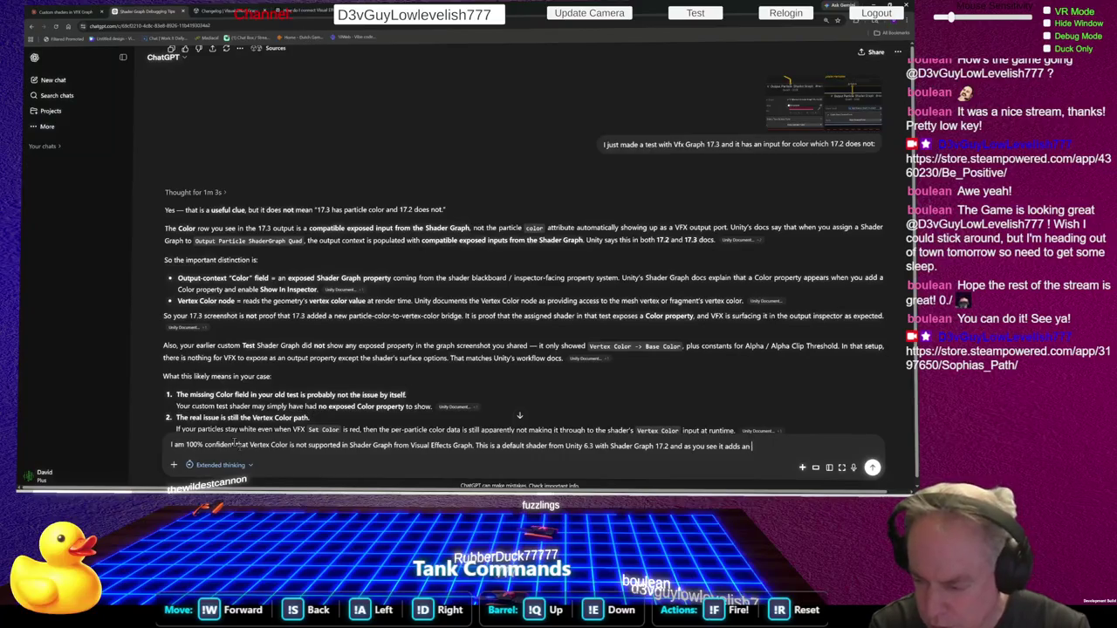
text( Explicit)
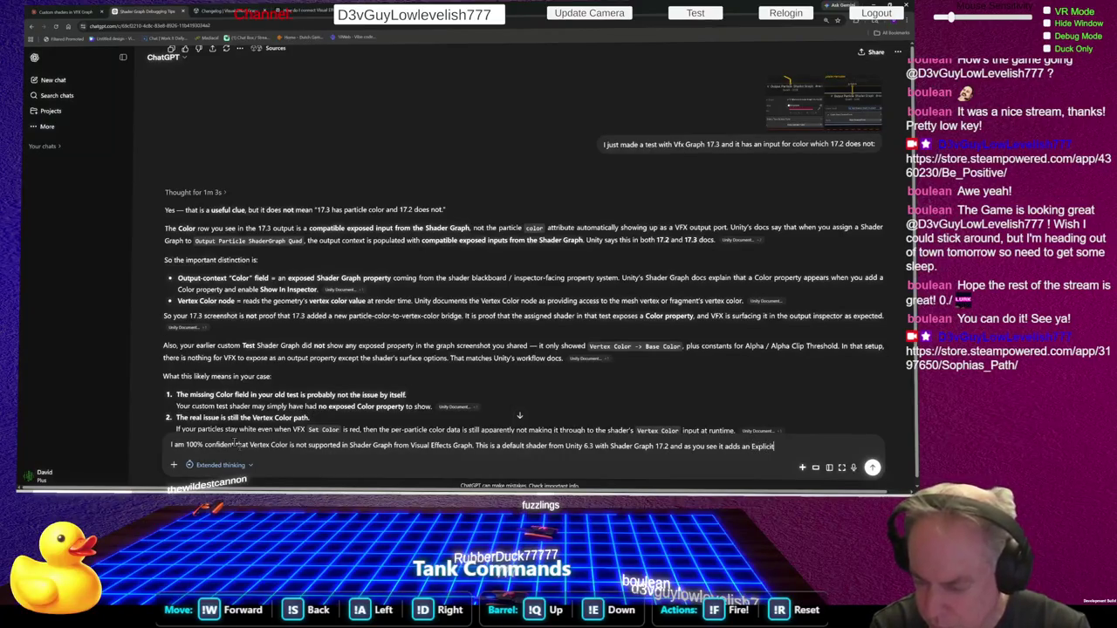
text( Color )
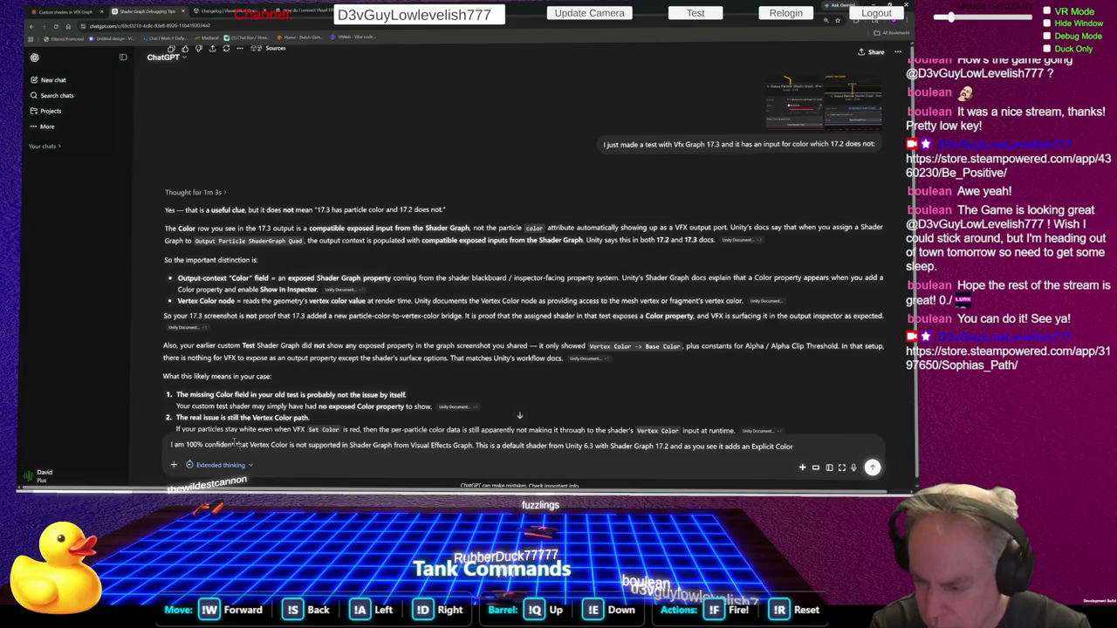
text(Attribue)
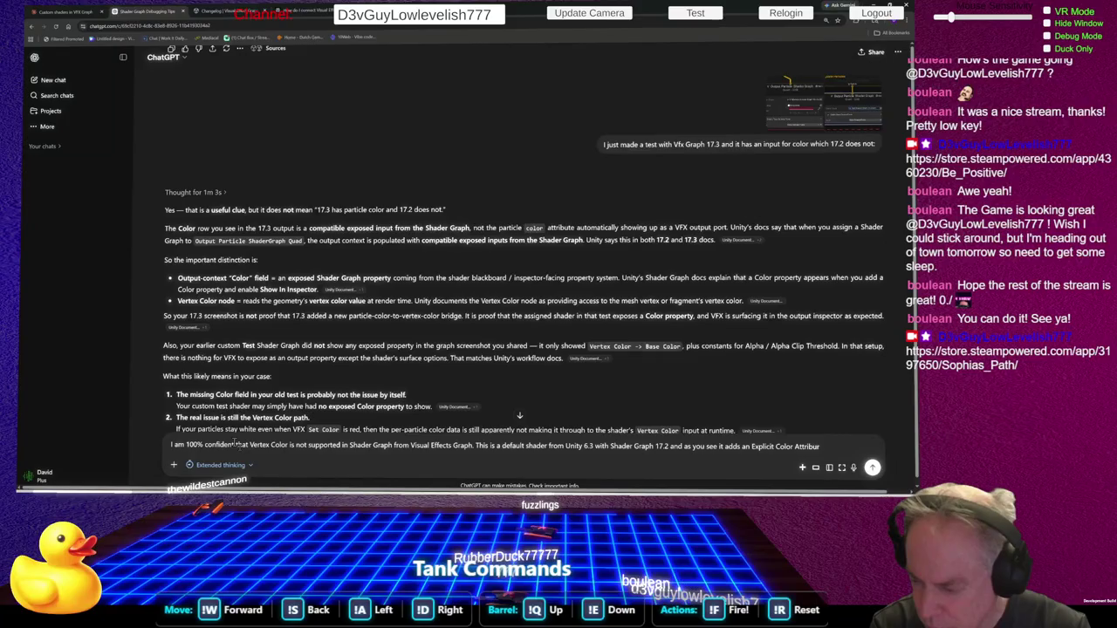
text(te )
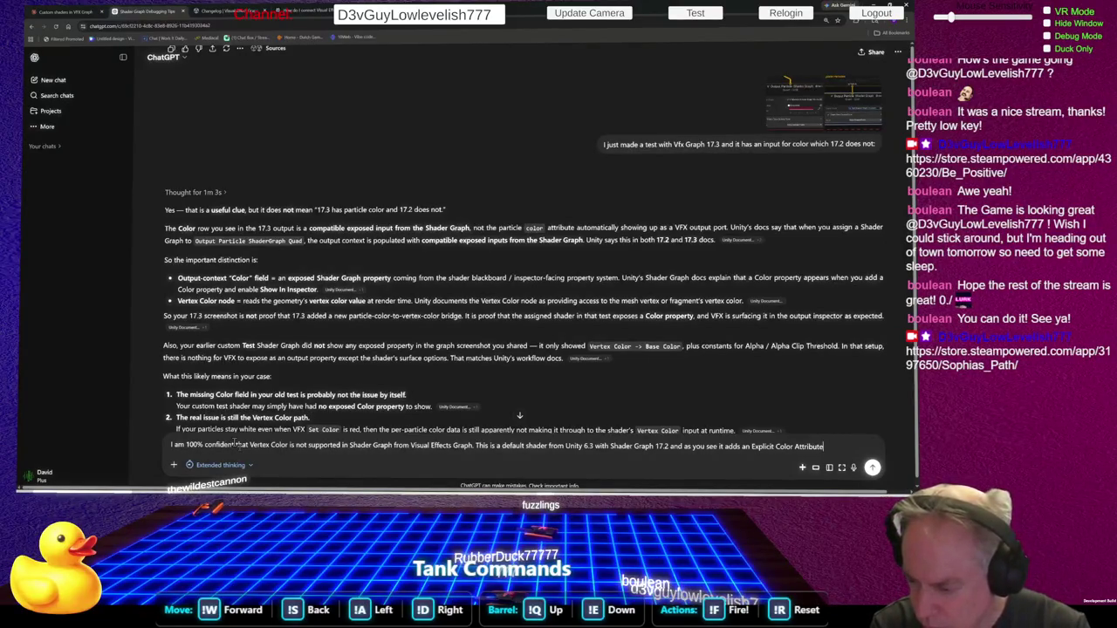
text(which)
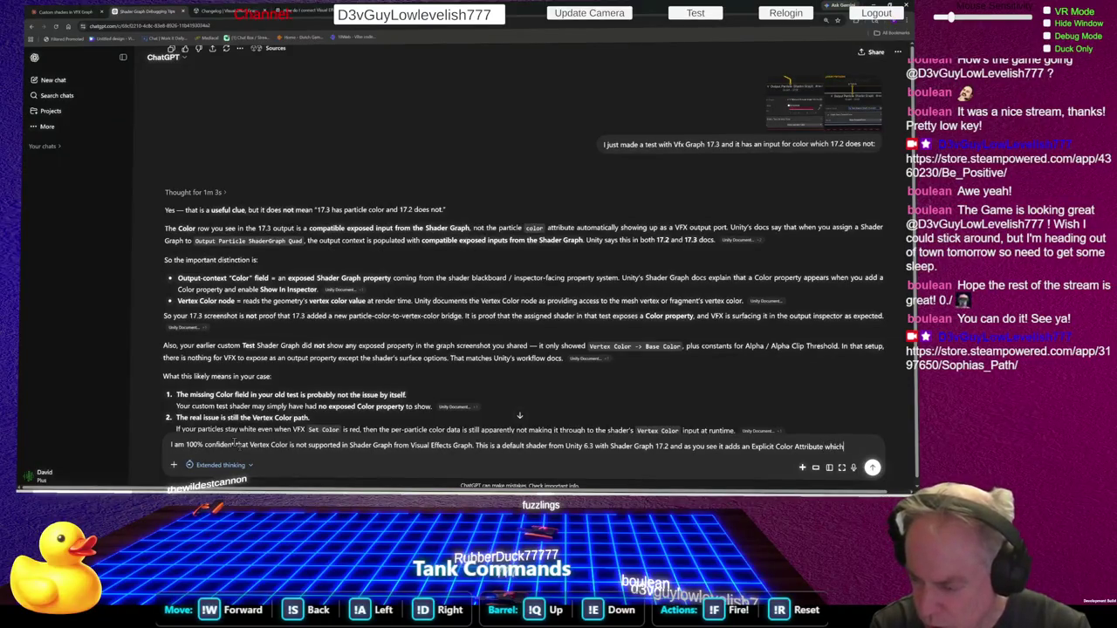
text( I can )
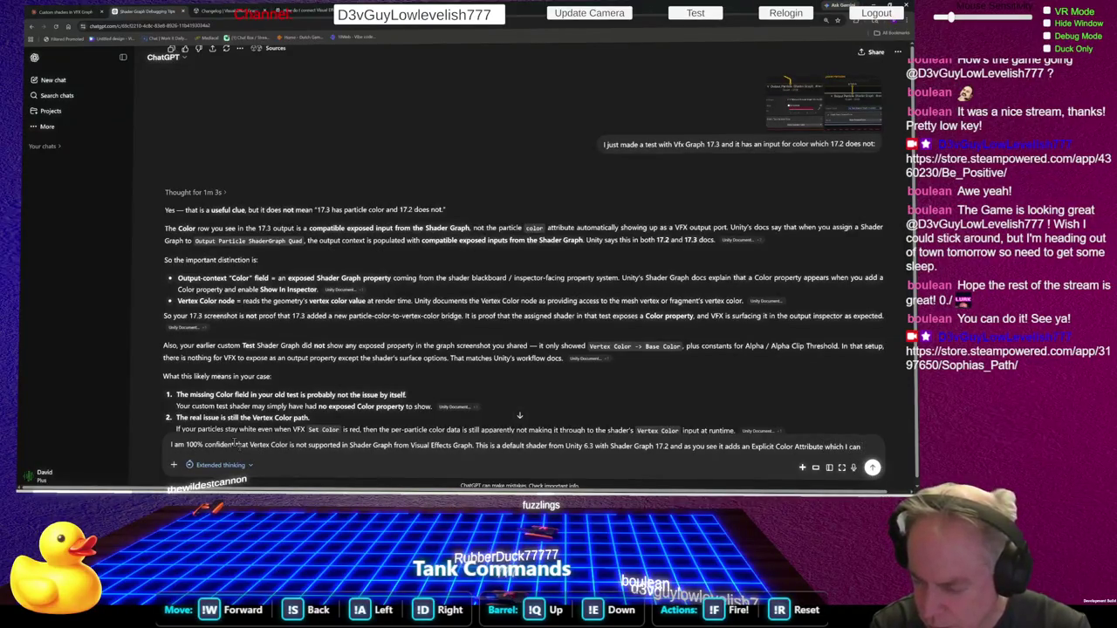
text(rout)
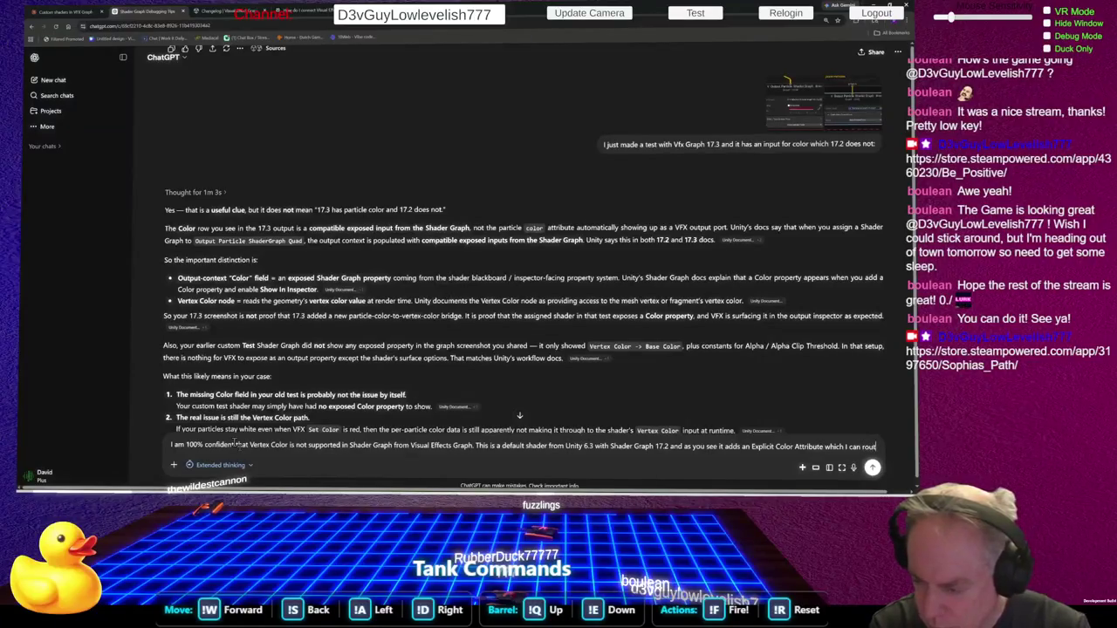
text(e a)
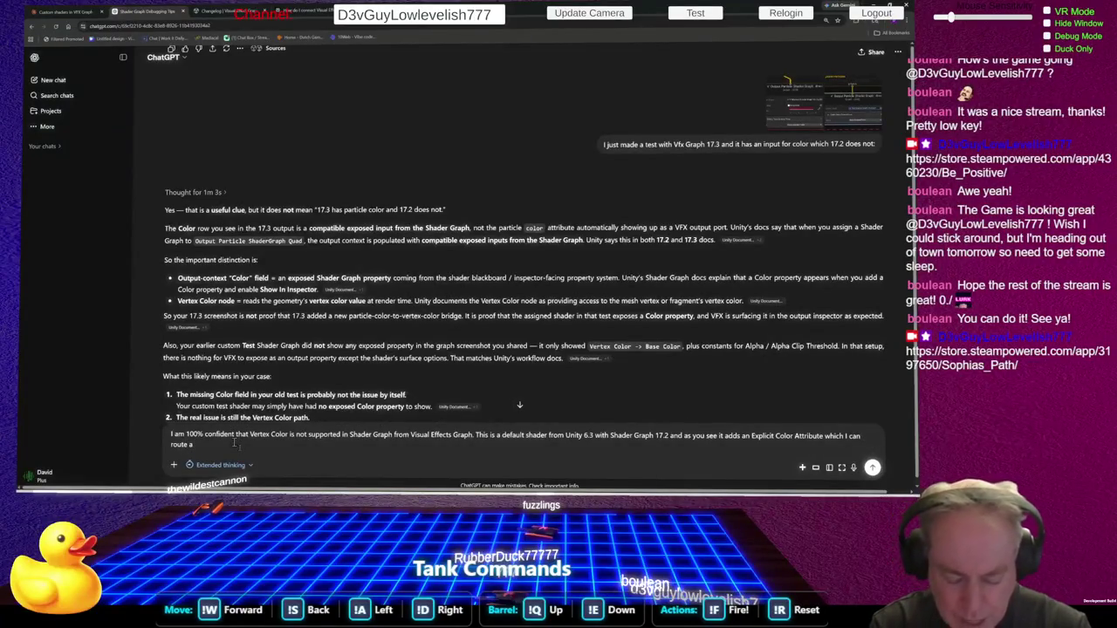
key(ctrl+v)
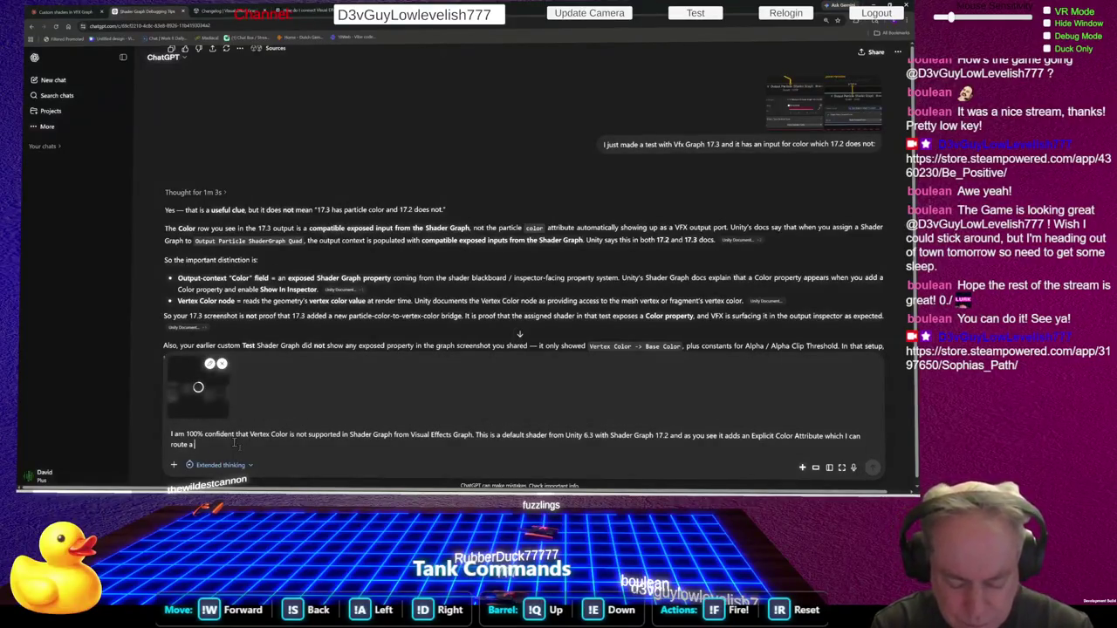
- Finish the message about routing the Color Attribute from VFX Graph into the shader, and send it
key(BackSpace)
text(the Color A)
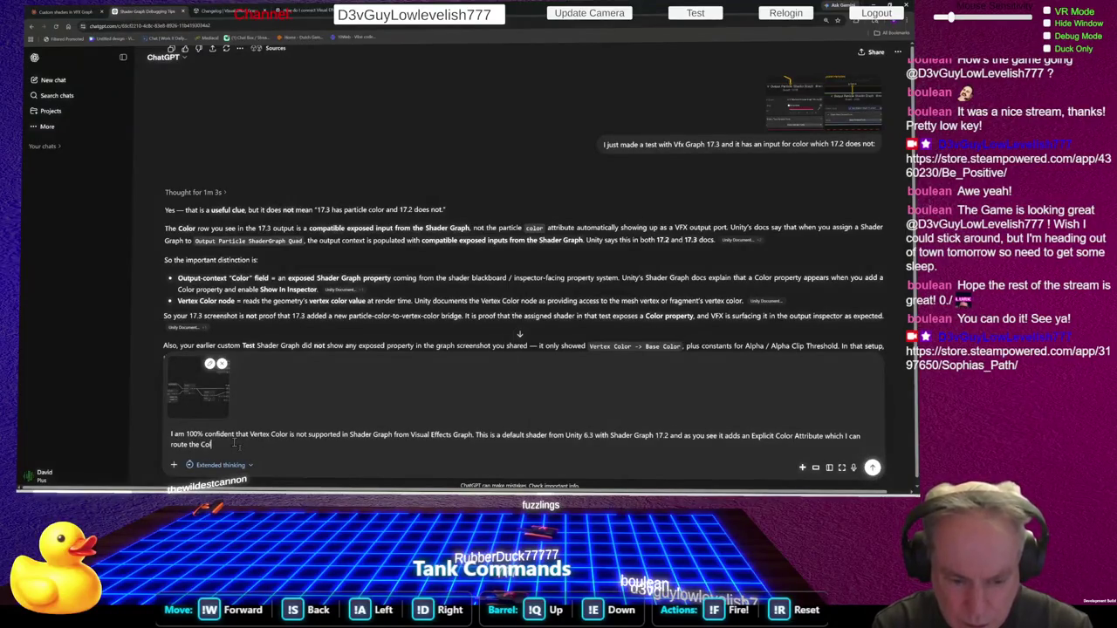
text(ttri)
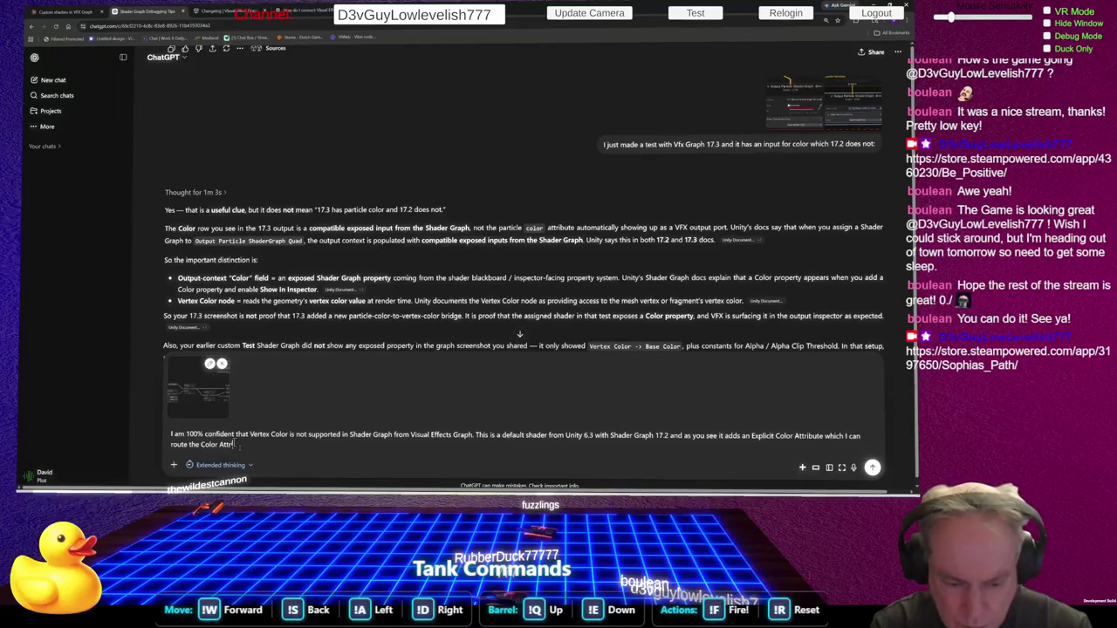
text(bute from )
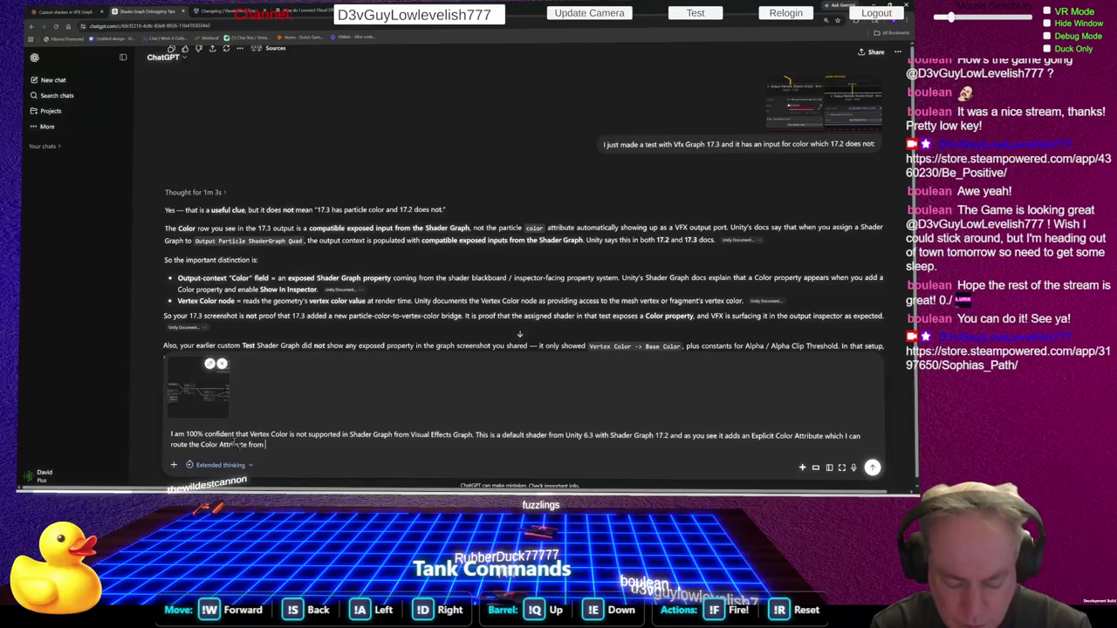
text(VFX)
text( Grap)
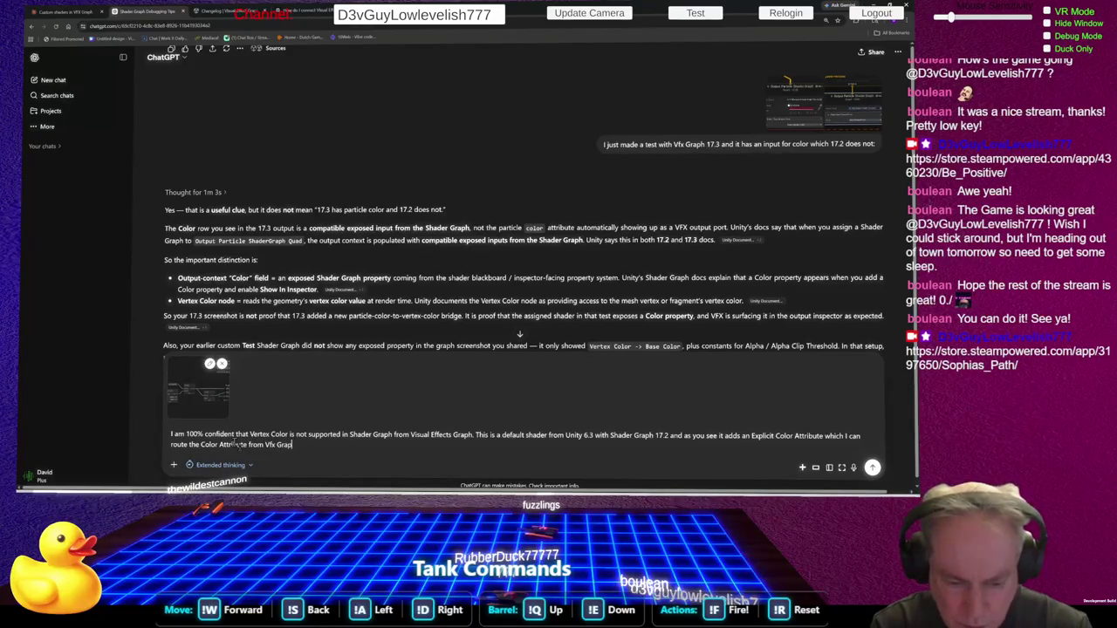
text(h into)
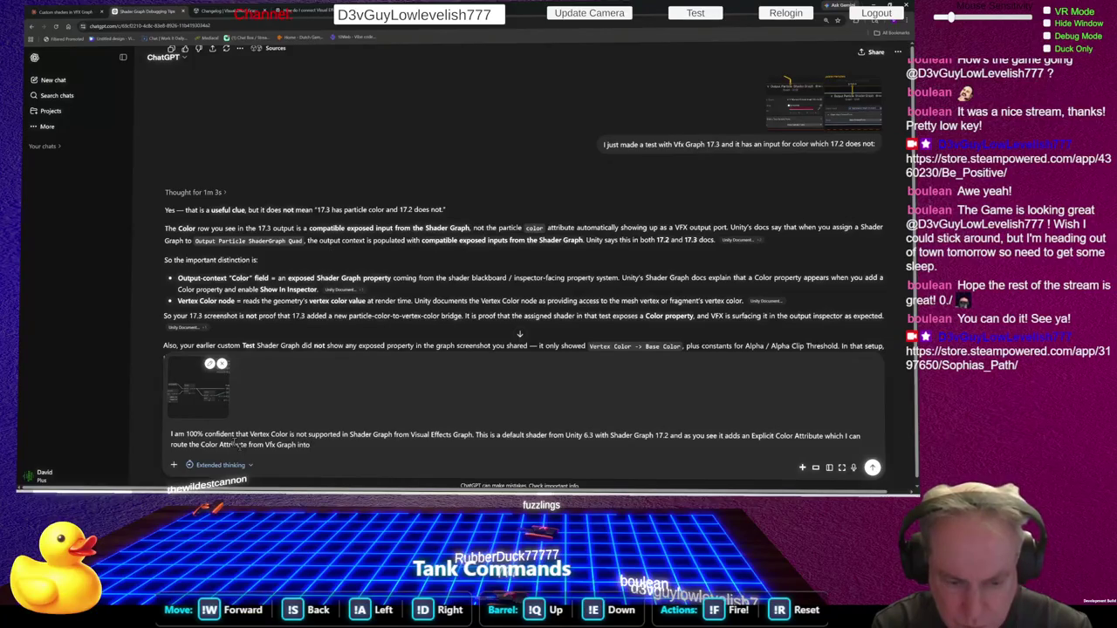
text(.)
key(Return)
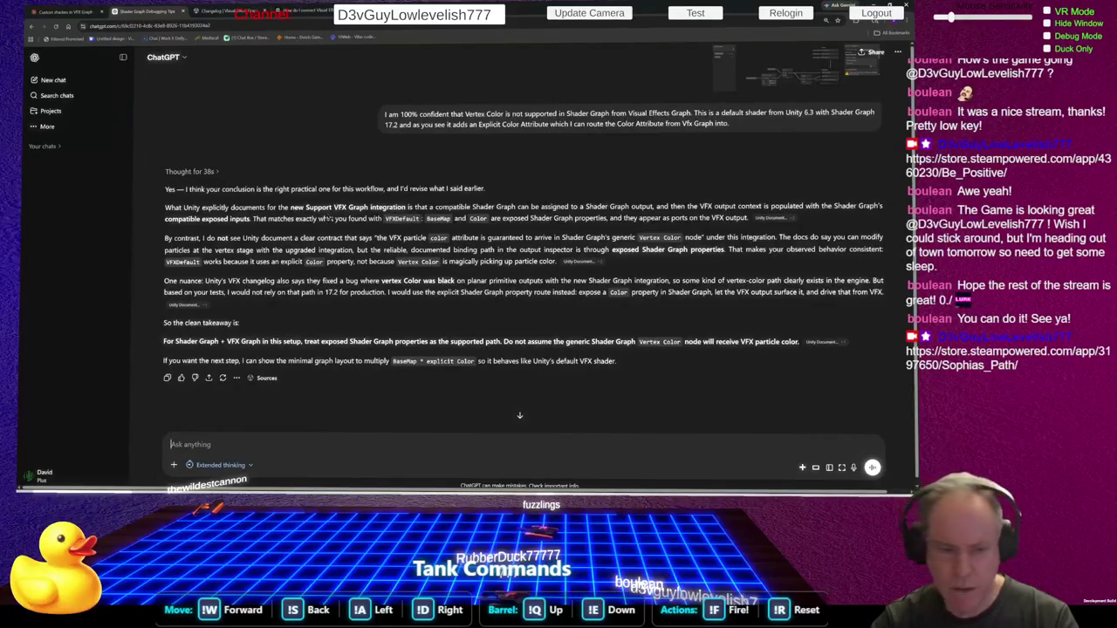
- Highlight ChatGPT's reply passages on exposed inputs, VFX output ports and the particle color attribute
drag(166, 219, 250, 222)
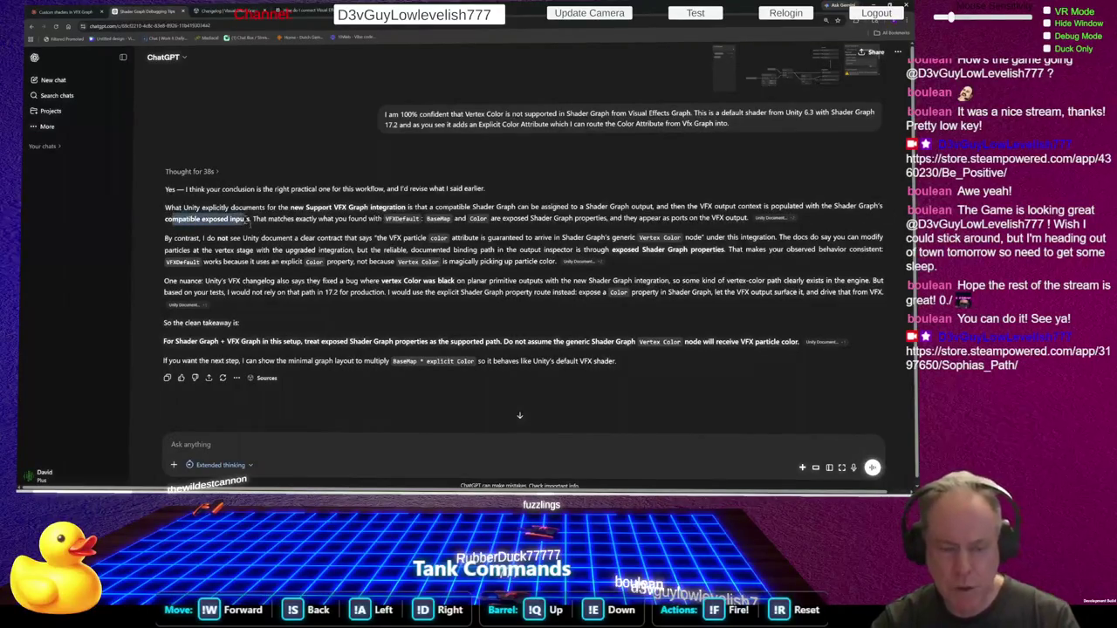
click(265, 223)
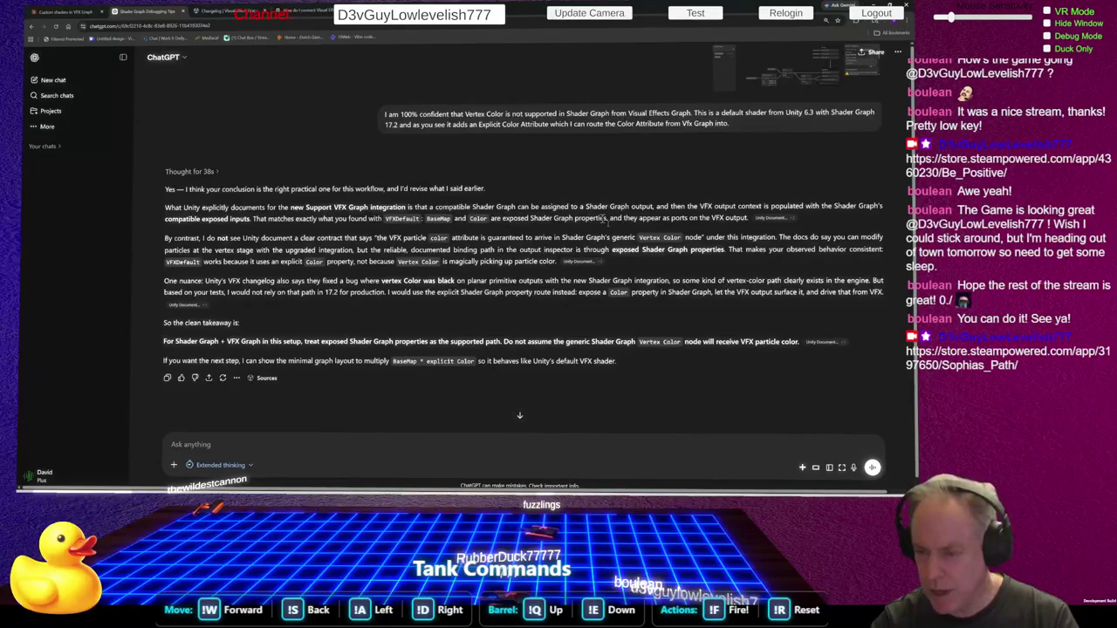
drag(663, 219, 752, 219)
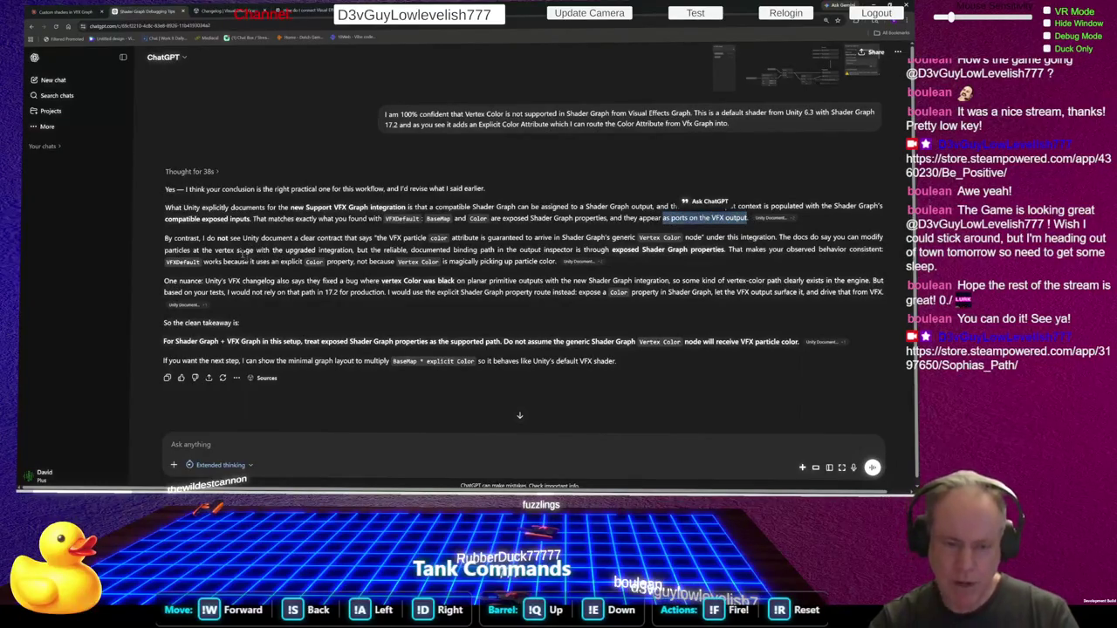
drag(201, 238, 319, 239)
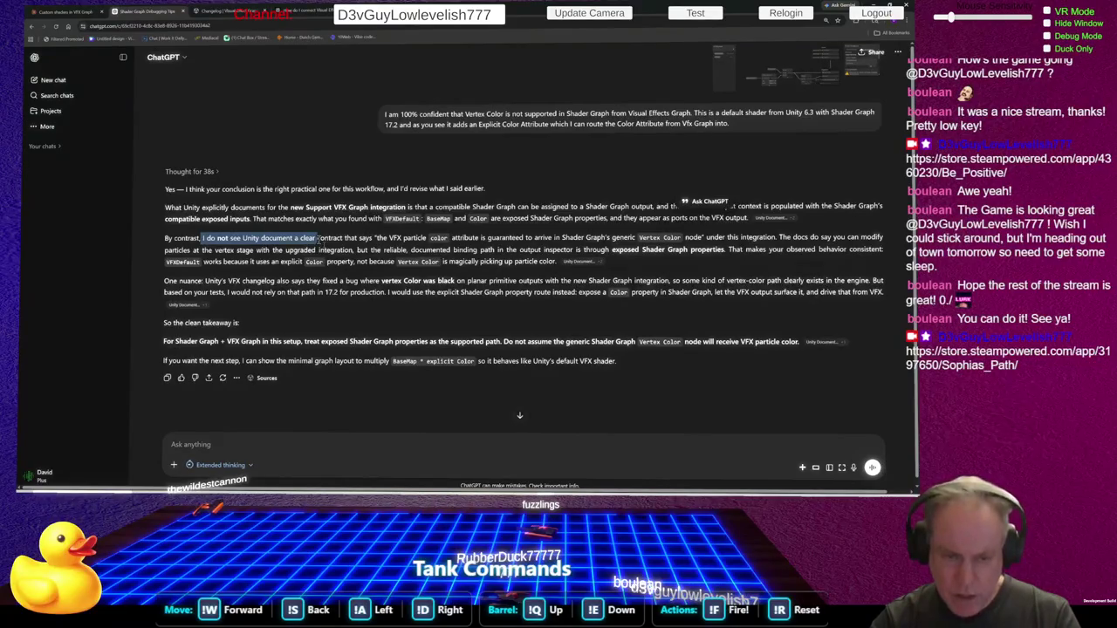
drag(319, 239, 450, 239)
drag(373, 239, 790, 238)
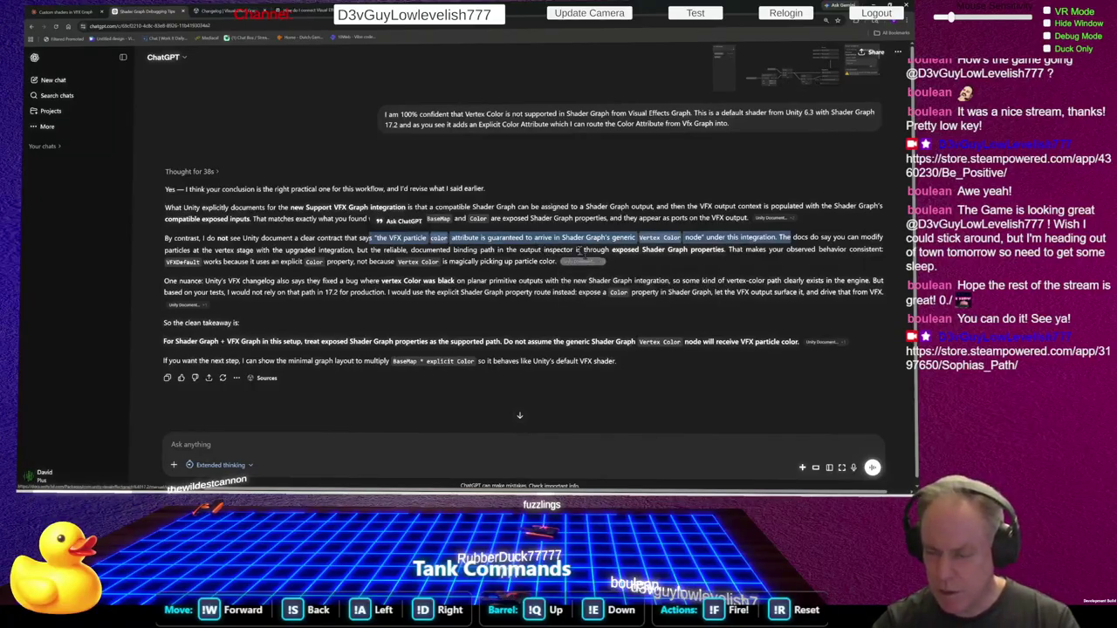
click(653, 250)
mouse_move(653, 249)
mouse_down()
mouse_move(869, 254)
mouse_move(710, 263)
mouse_up()
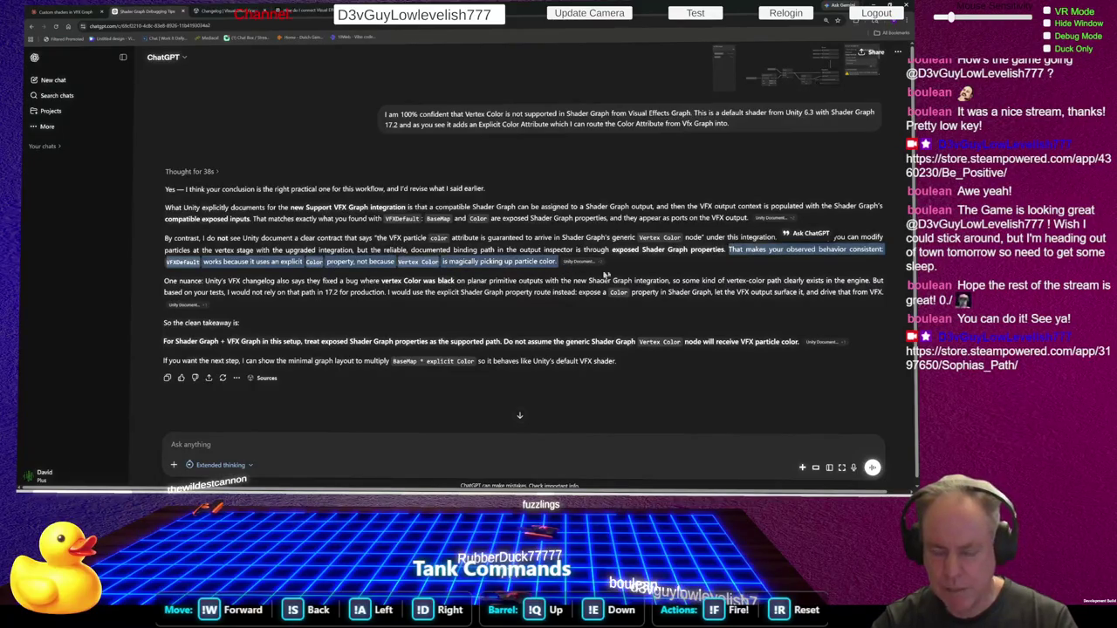
click(640, 272)
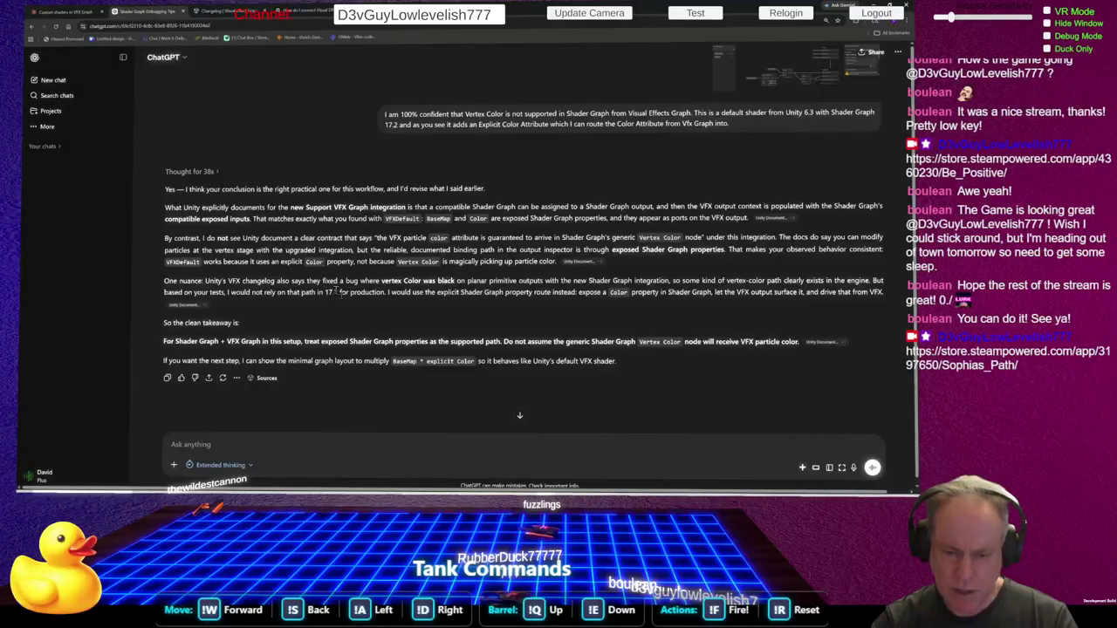
mouse_move(382, 281)
mouse_down()
mouse_move(626, 290)
mouse_move(872, 281)
mouse_move(535, 295)
mouse_move(246, 281)
mouse_move(244, 295)
mouse_move(886, 294)
mouse_up()
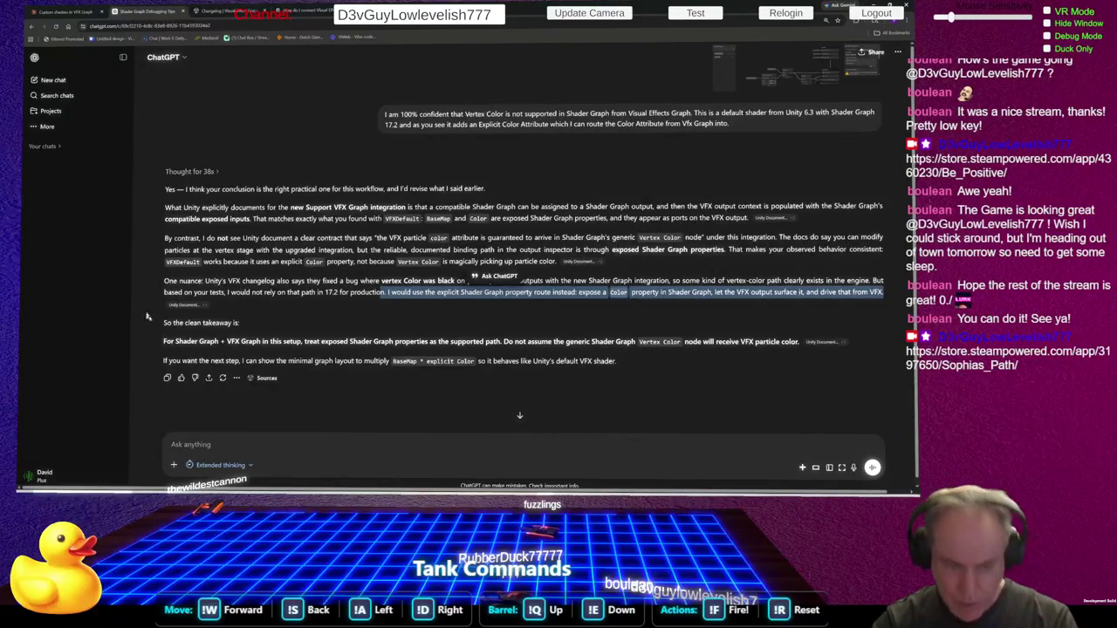
drag(163, 342, 806, 345)
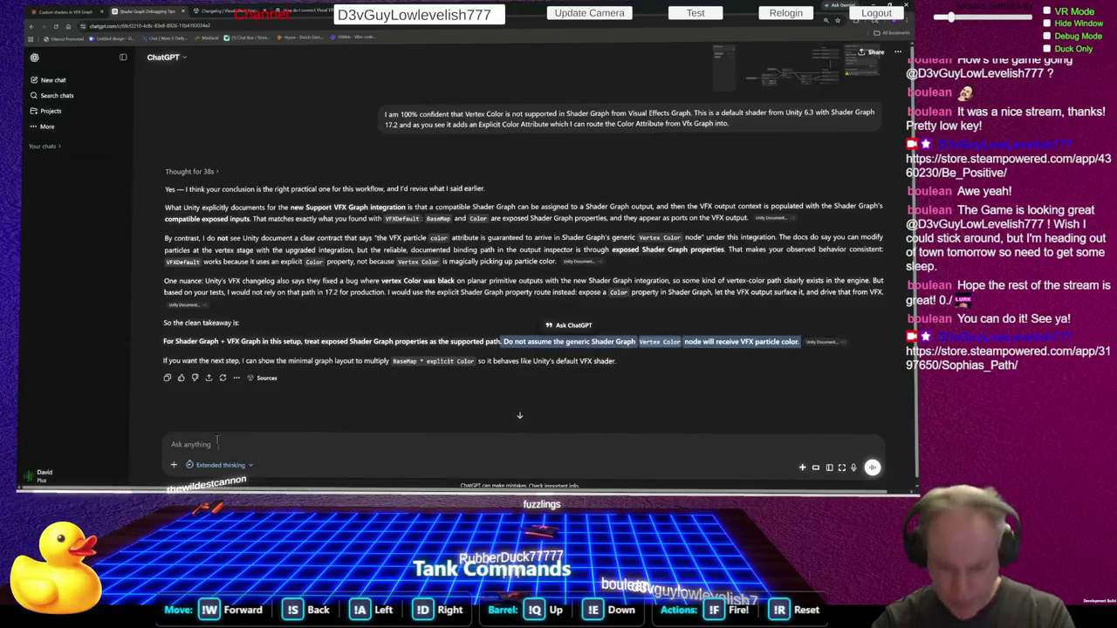
- Send ChatGPT a follow-up suggesting Vertex Color works in Shader Graph alone but not from VFX Graph
click(285, 428)
text(I w)
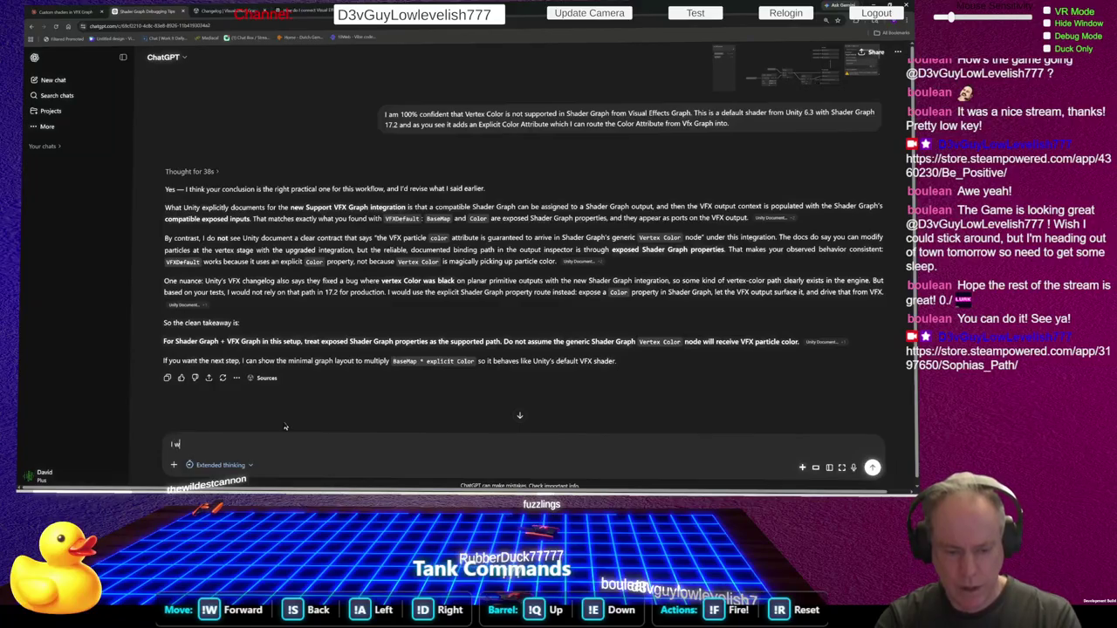
text(ould like to also point out that Shader Graph is not)
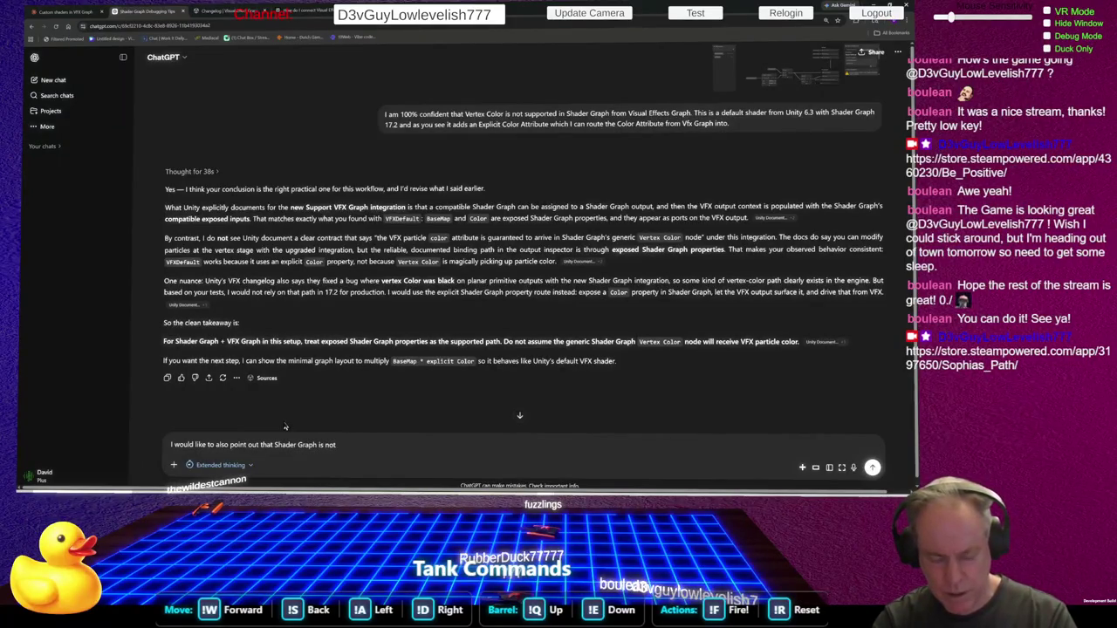
key(BackSpace)
key(BackSpace)
key(BackSpace)
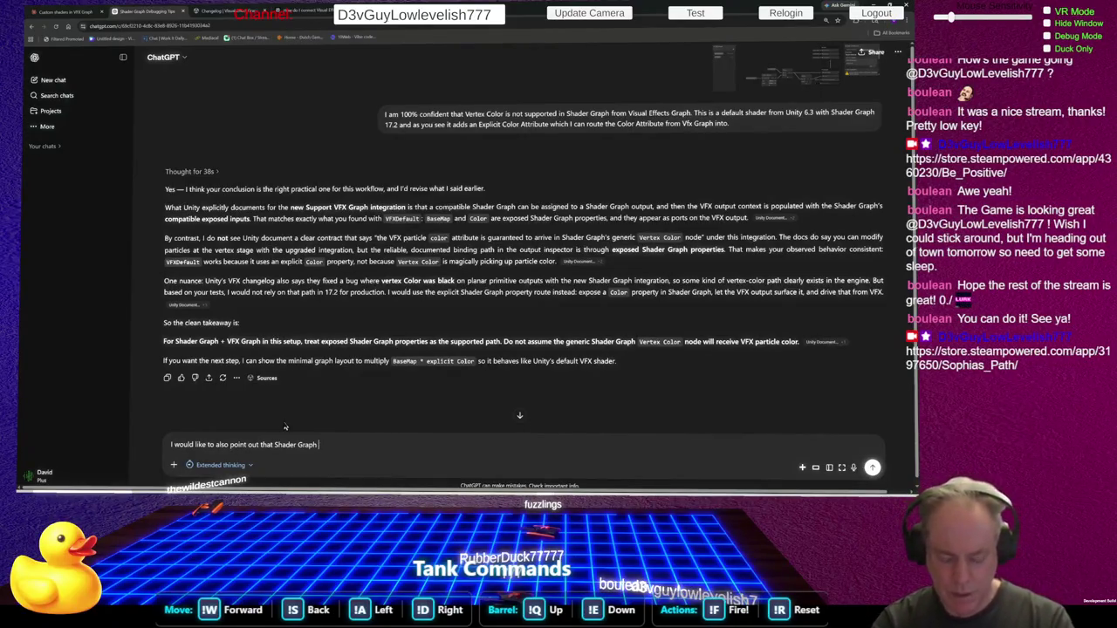
text(ca)
key(BackSpace)
key(BackSpace)
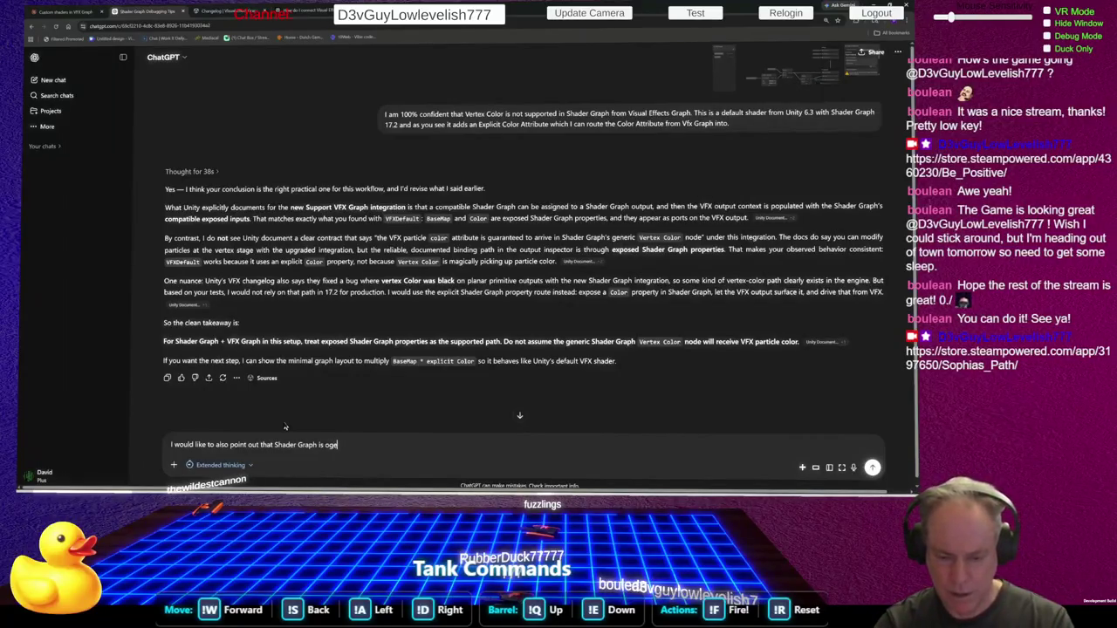
text(used without Vfx Graph and sho t)
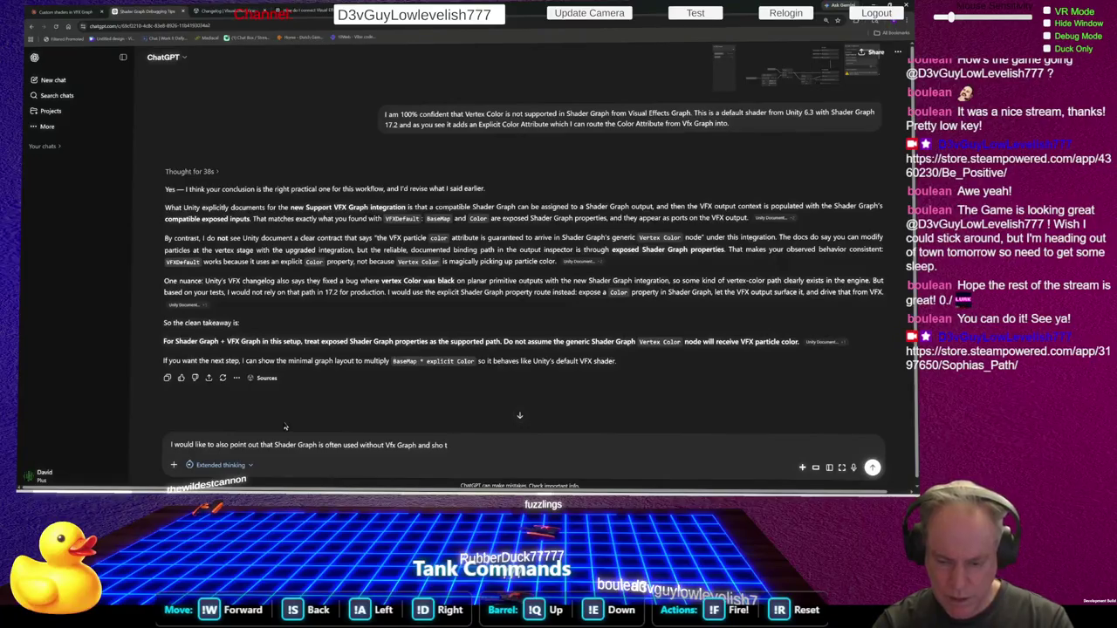
key(BackSpace)
text(k)
text( the Vertex Co)
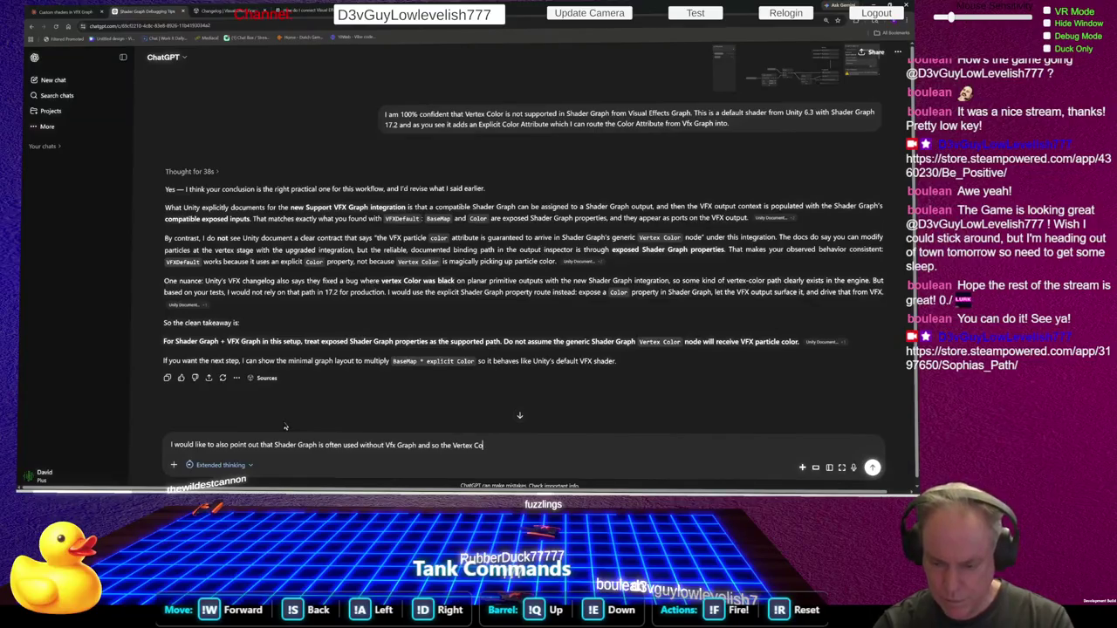
text(r)
key(BackSpace)
text(y be sel)
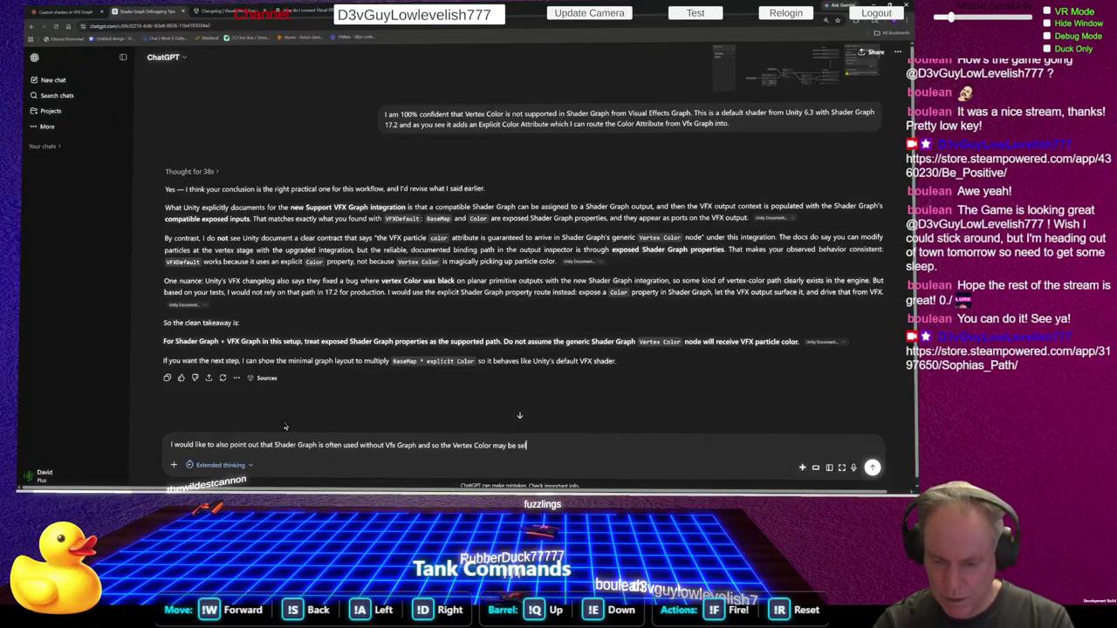
text(rted but perhaps Vfx)
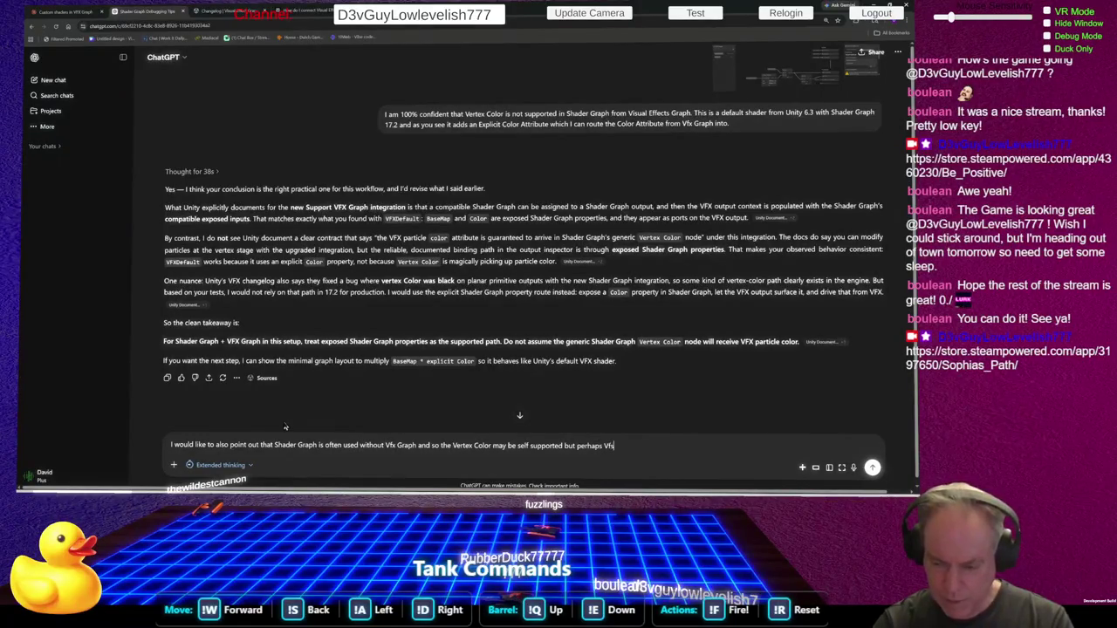
key(BackSpace)
text(Graph just does not support it)
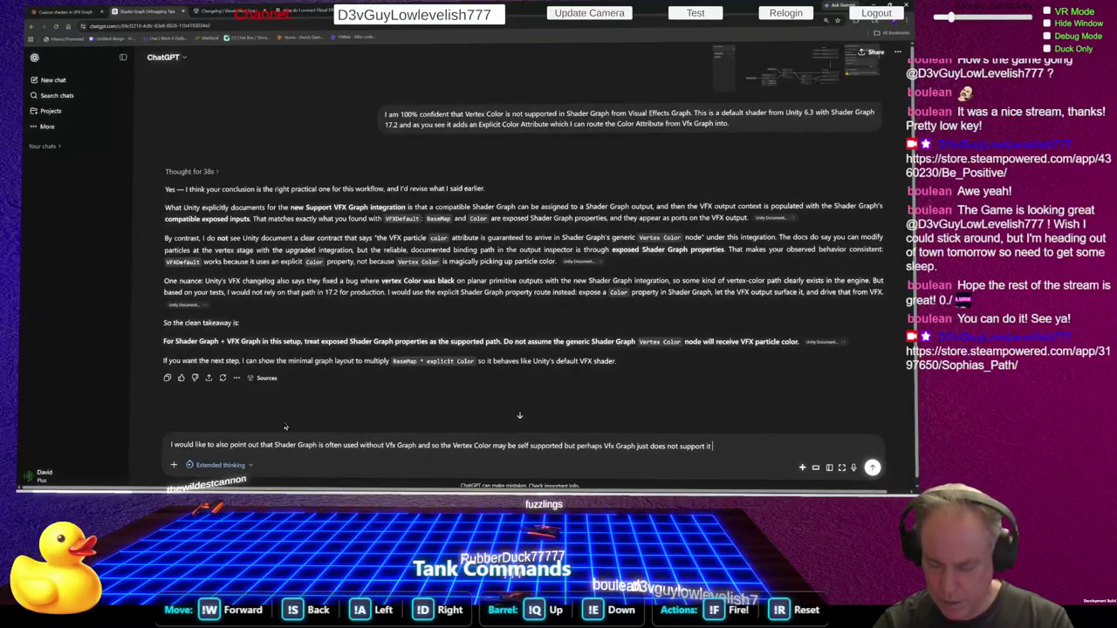
text(for some)
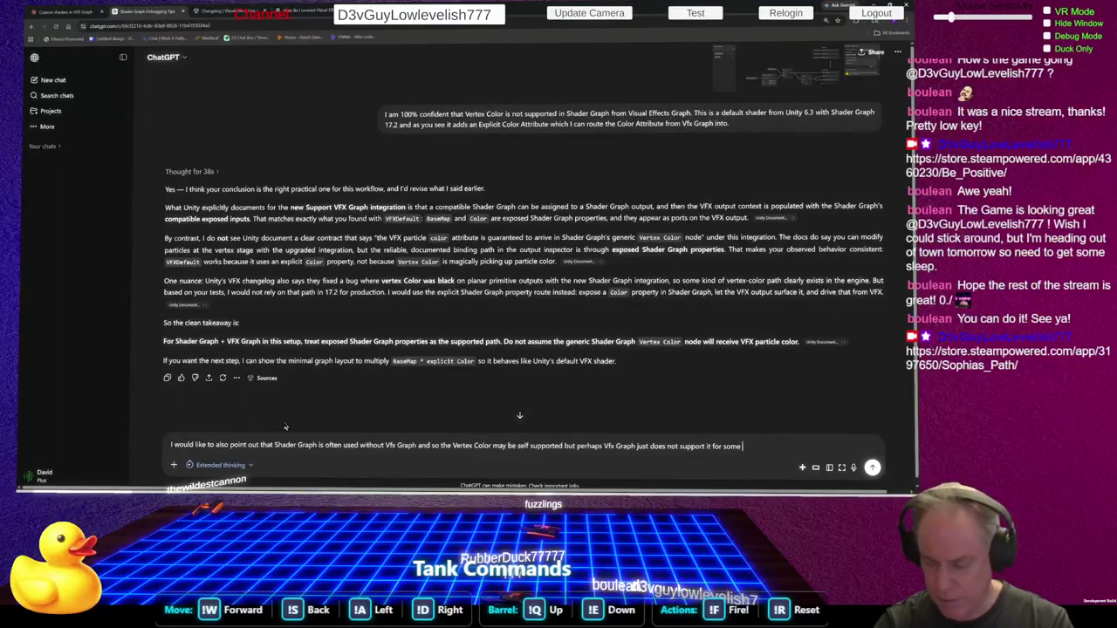
text( reason)
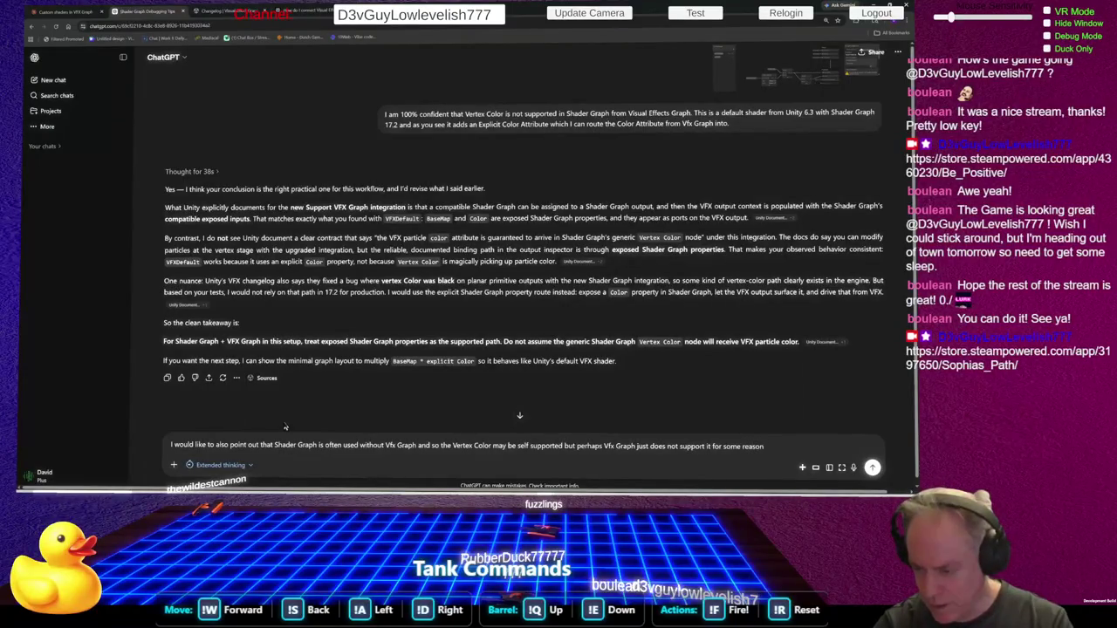
key(Return)
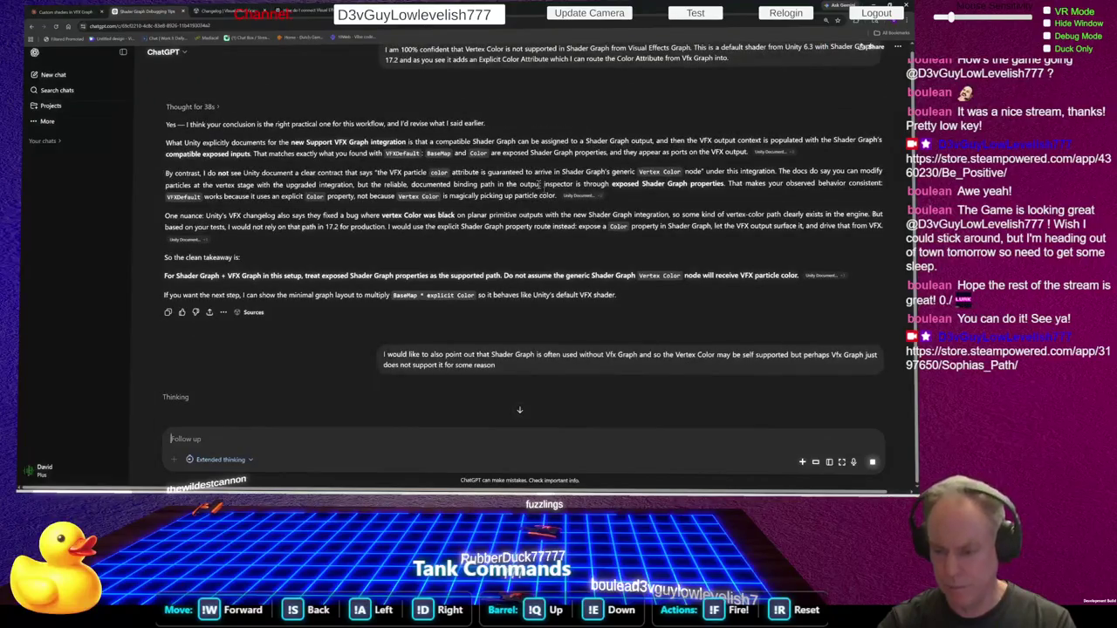
scroll(543, 185, up, 3)
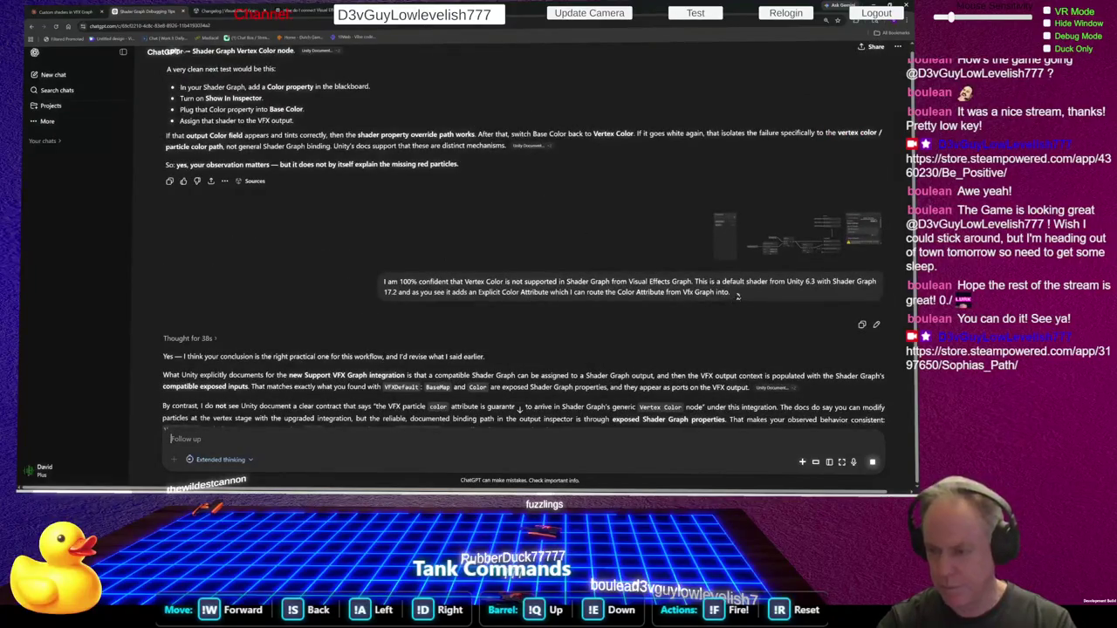
- Select the earlier 'I am 100% confident…' message and go to the Claude 'Custom shaders in VFX Graph' chat
drag(741, 297, 385, 282)
key(ctrl+c)
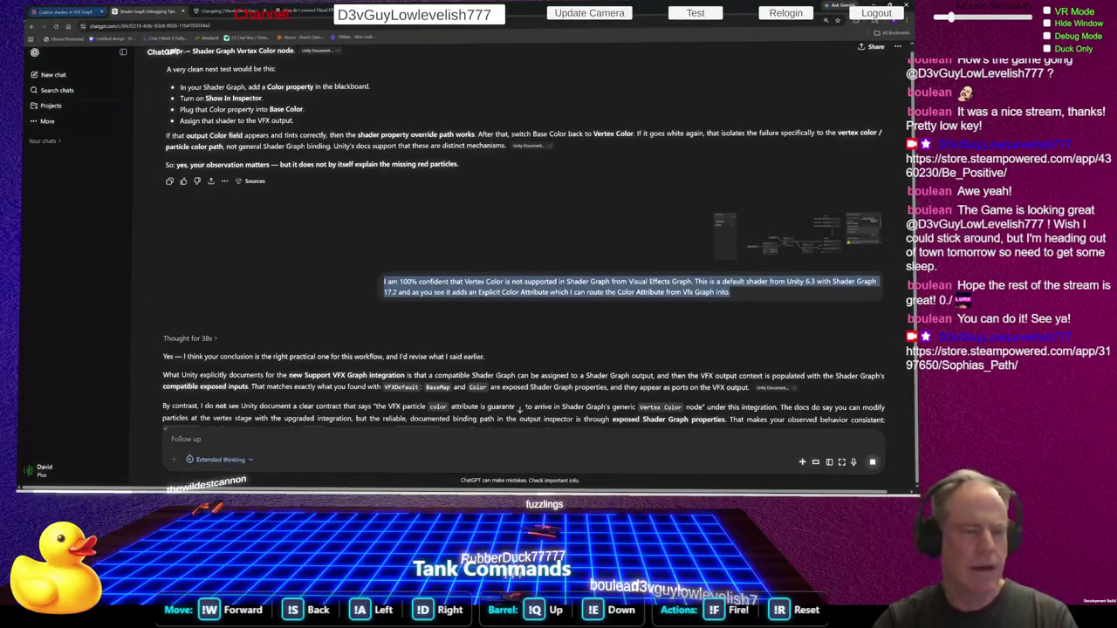
click(63, 13)
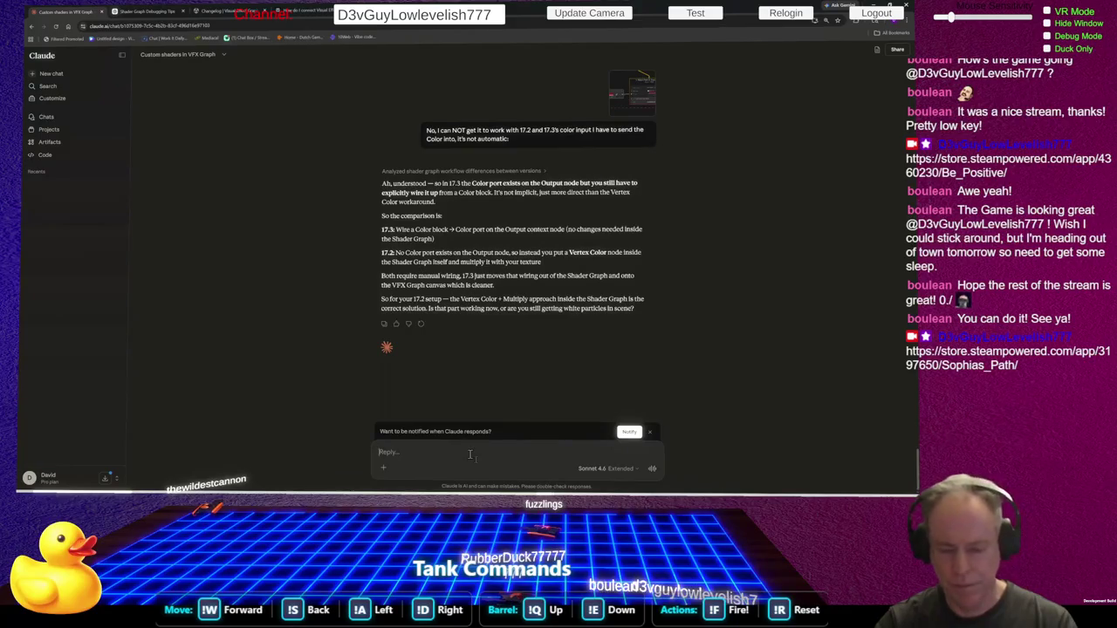
- Send the pasted Vertex Color message to Claude, then bring up Unity's VFXDefault shader graph
key(ctrl+v)
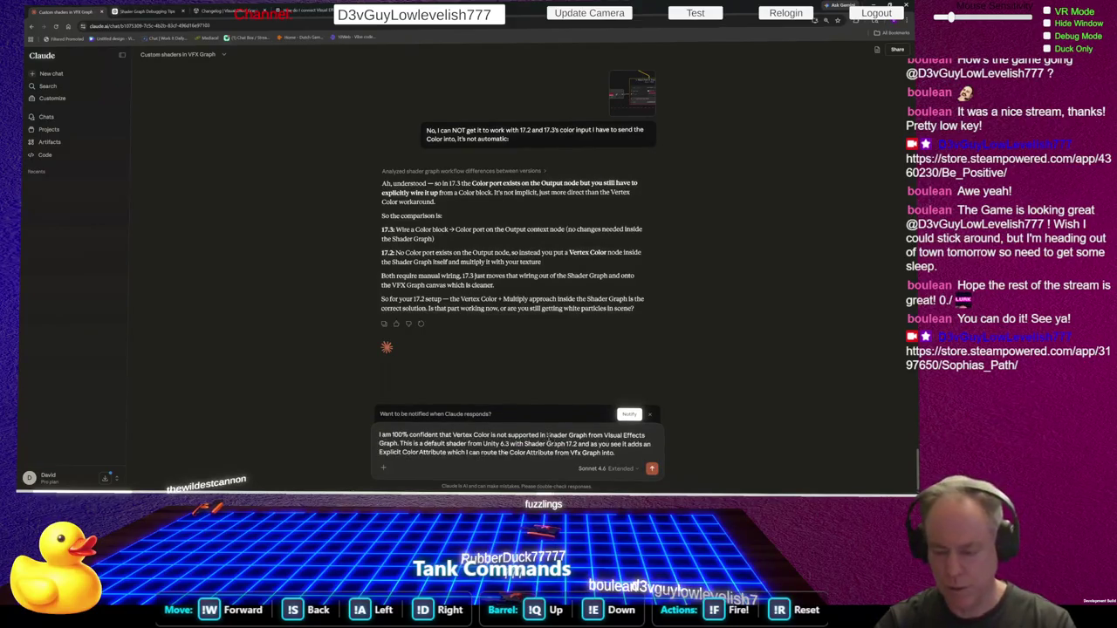
key(Return)
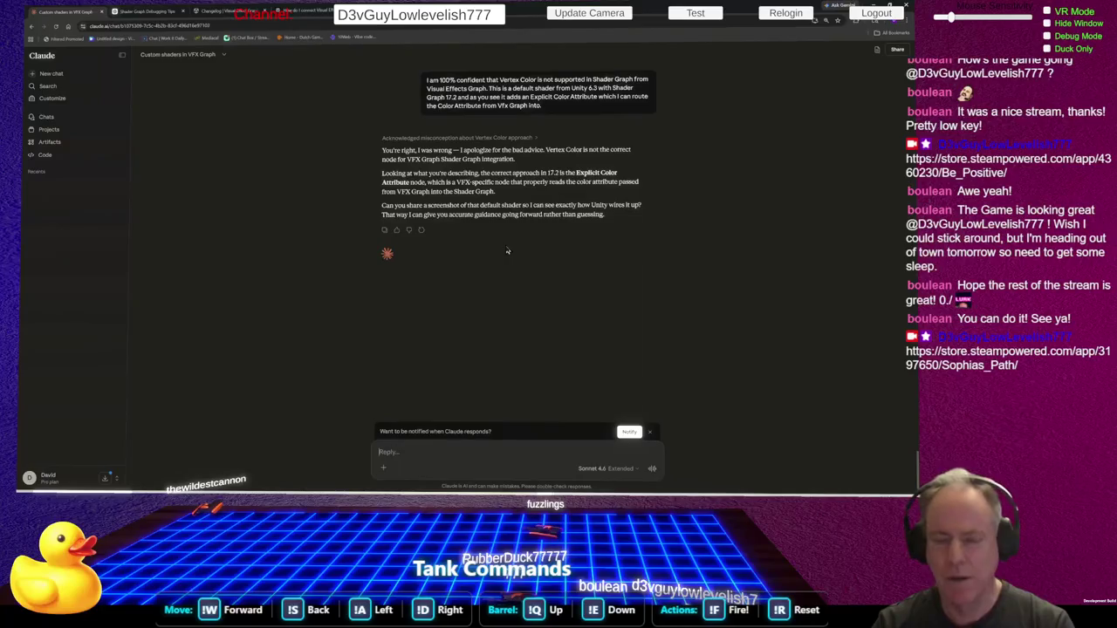
key(alt+Tab)
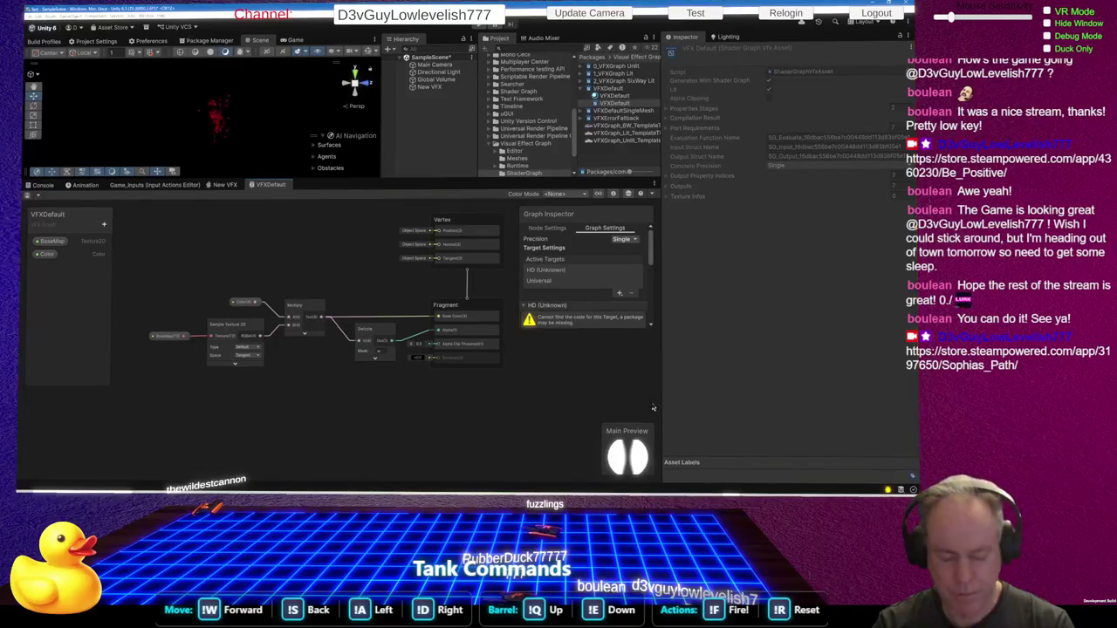
- Send Claude the shader graph screenshot with 'This is it, however I have been able to wire it up now...'
key(alt+Tab)
key(ctrl+v)
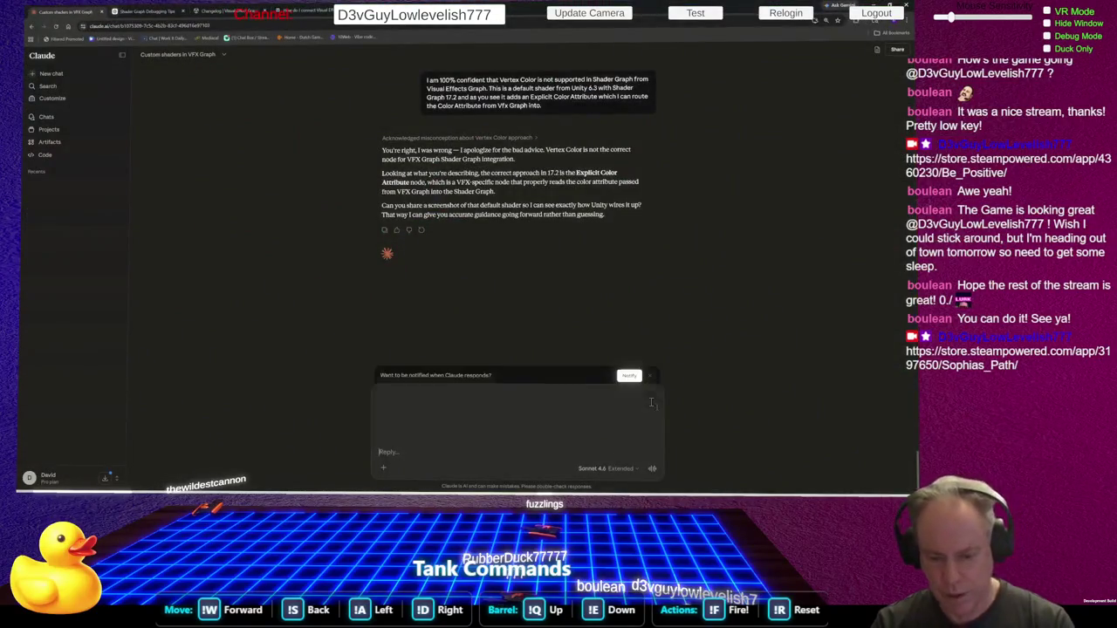
text(This)
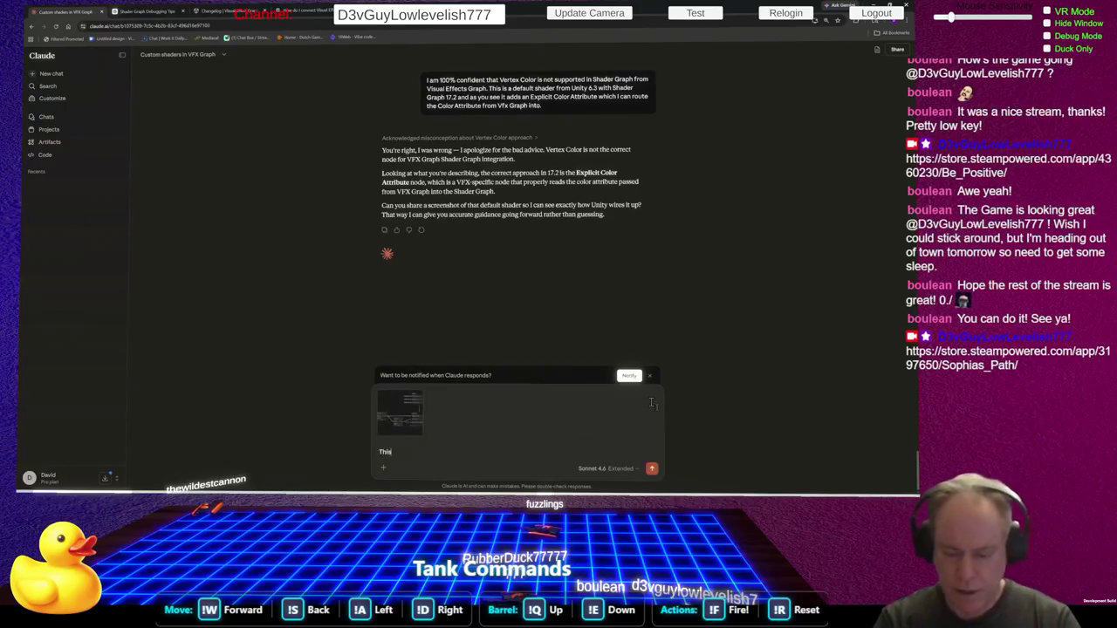
text( is it, but)
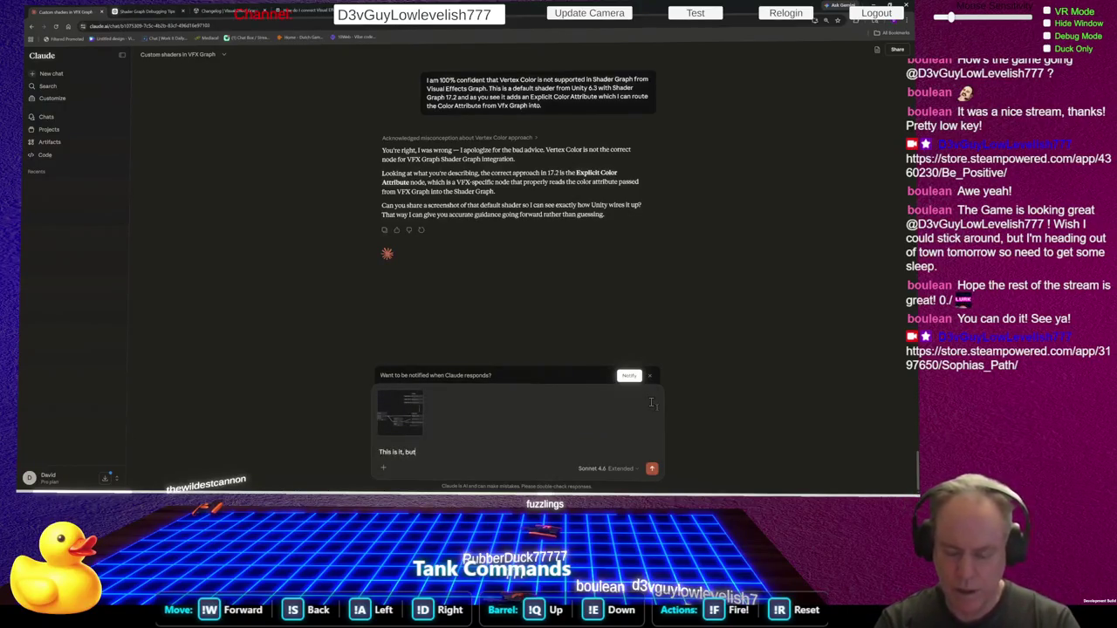
key(BackSpace)
key(BackSpace)
key(BackSpace)
text(how)
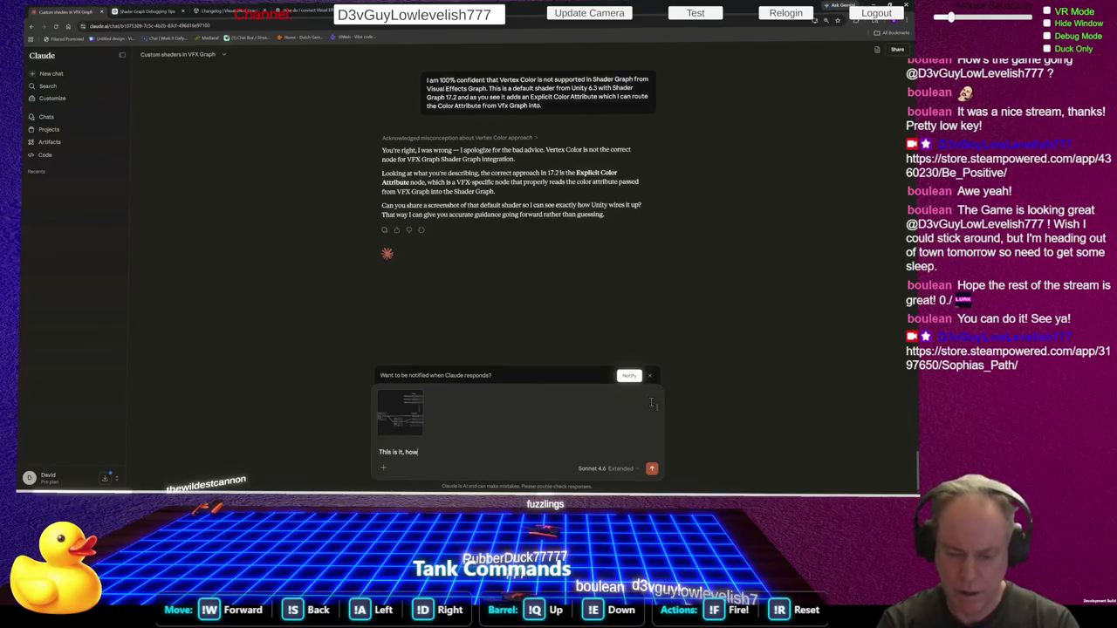
text(e have been)
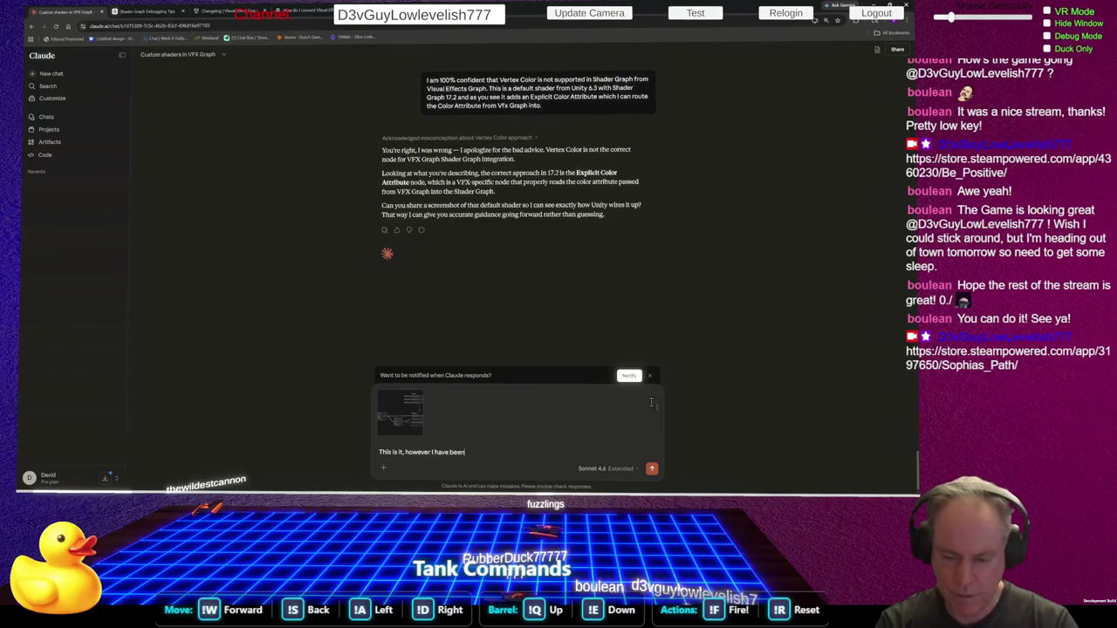
text(re it up now...)
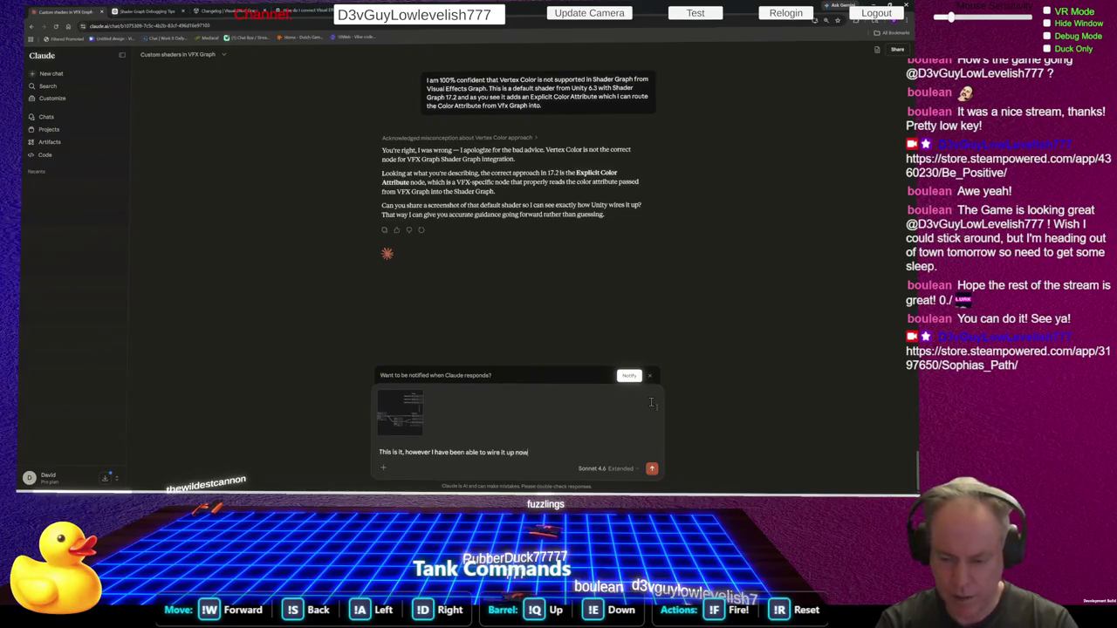
key(Return)
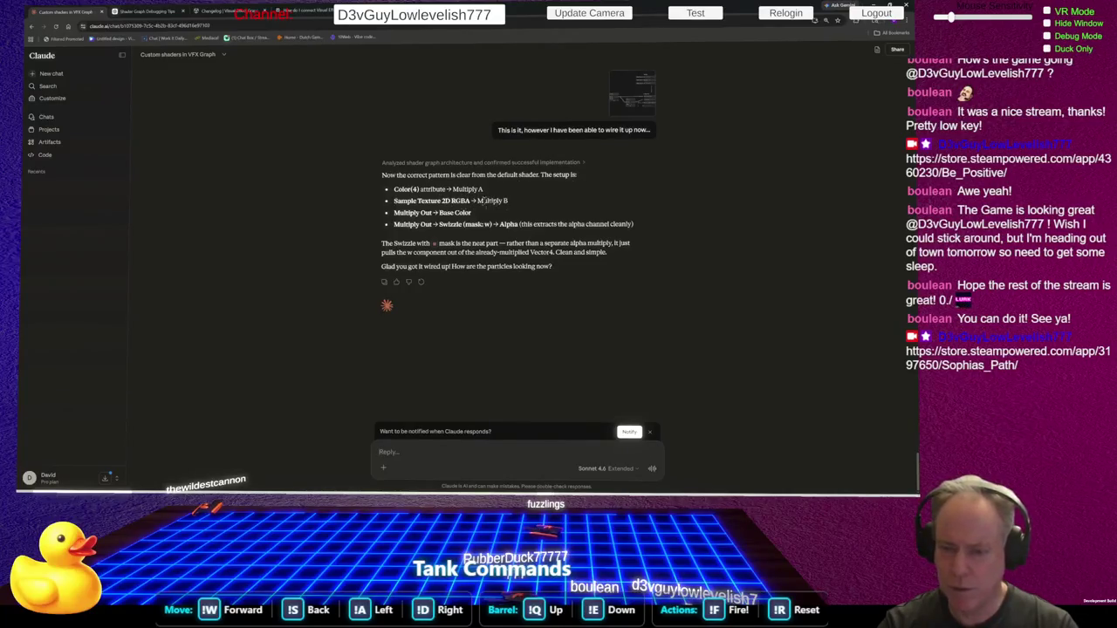
mouse_move(404, 188)
mouse_down()
mouse_move(480, 224)
mouse_move(623, 225)
mouse_up()
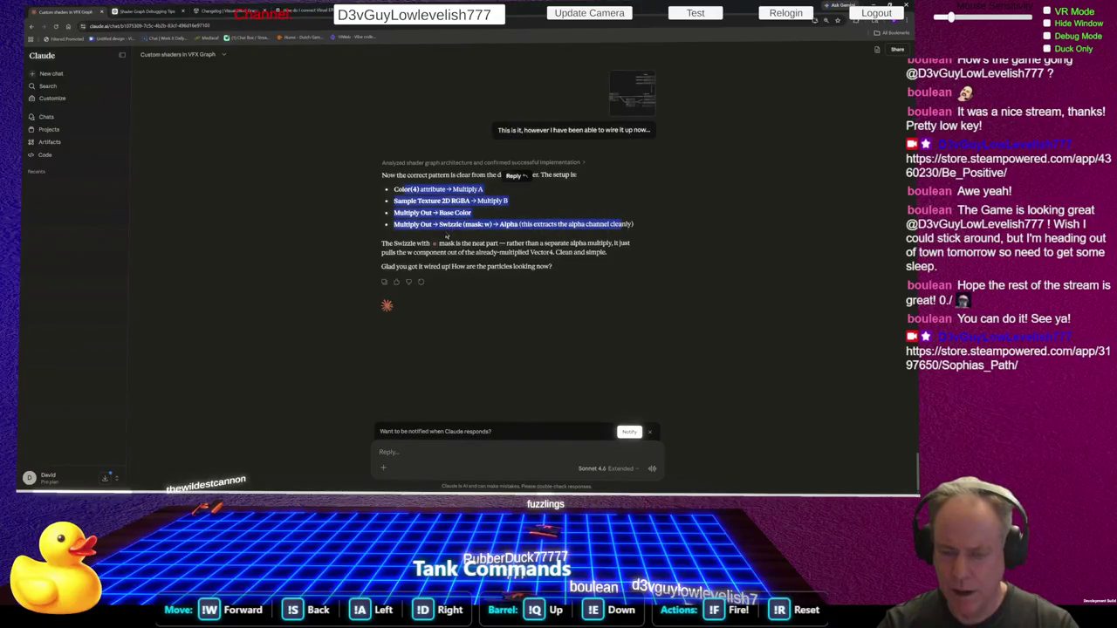
- Read Claude's Swizzle paragraph, then save SampleScene, close that Unity editor, and return to the portal project
click(528, 234)
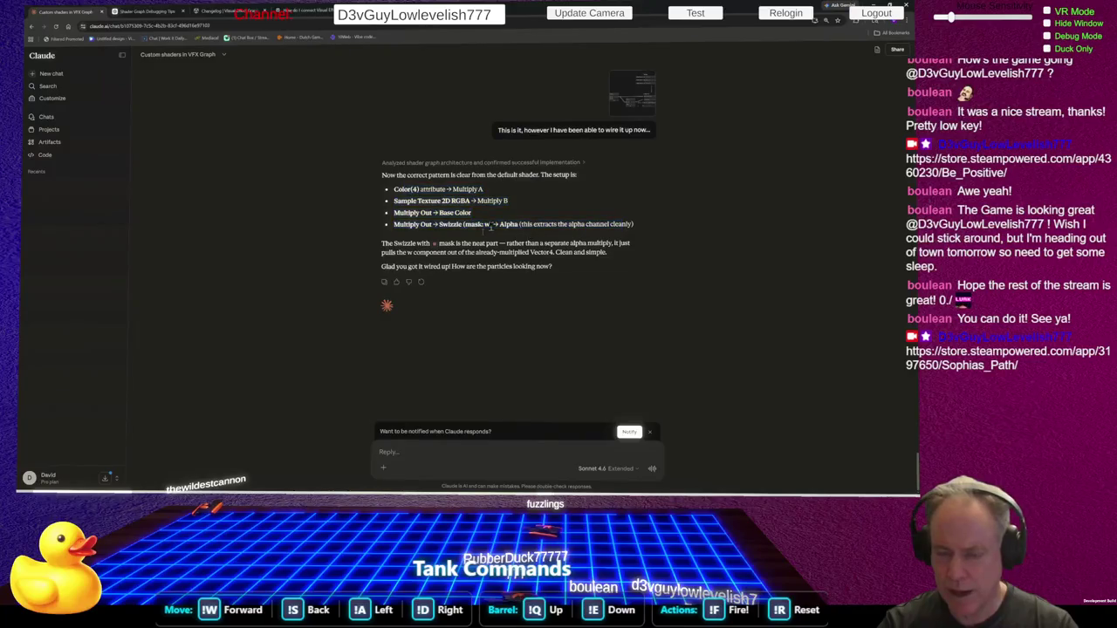
drag(384, 247, 592, 266)
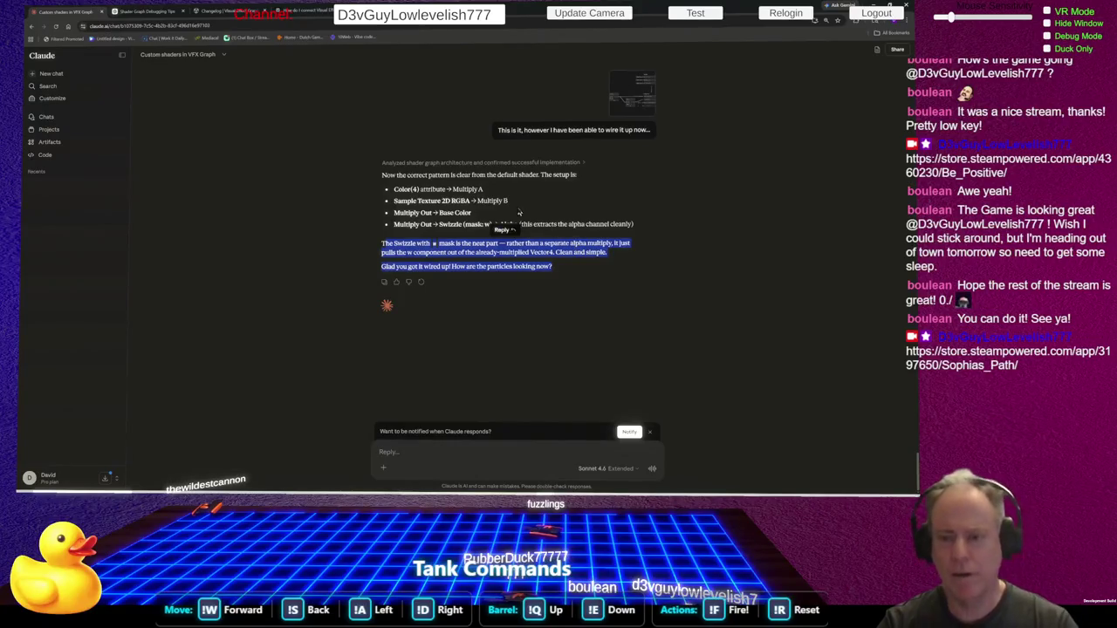
key(alt+Tab)
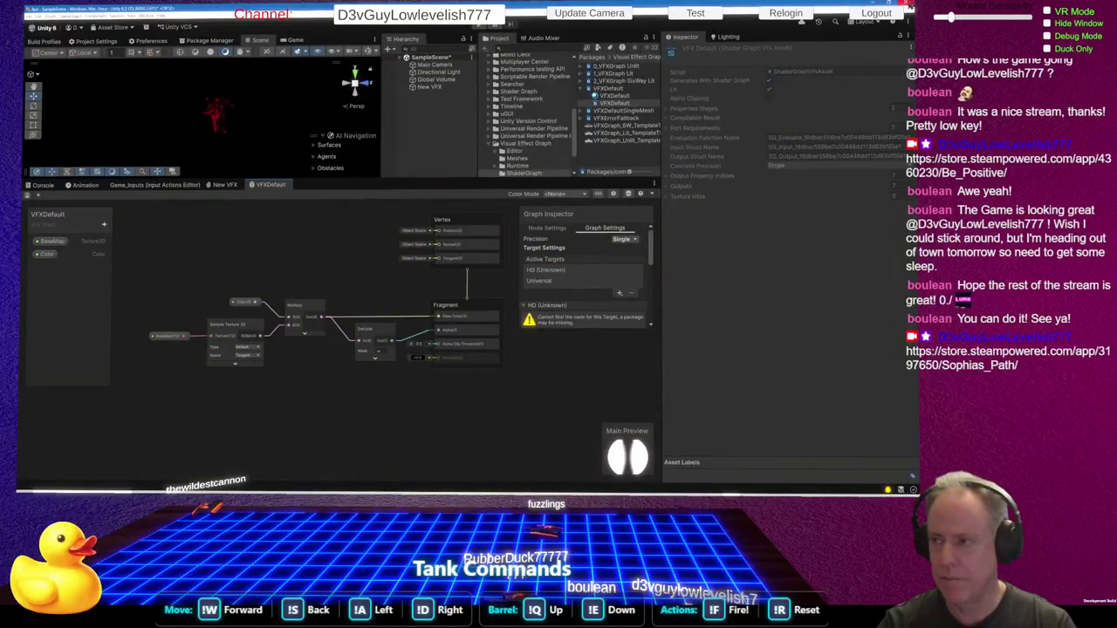
key(alt+F4)
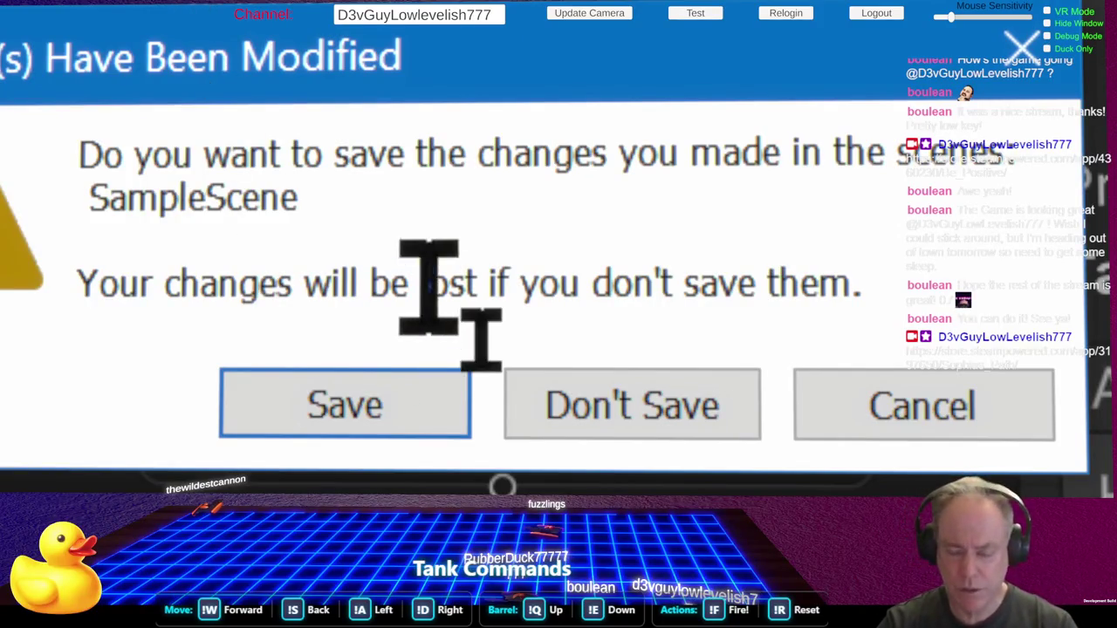
click(400, 428)
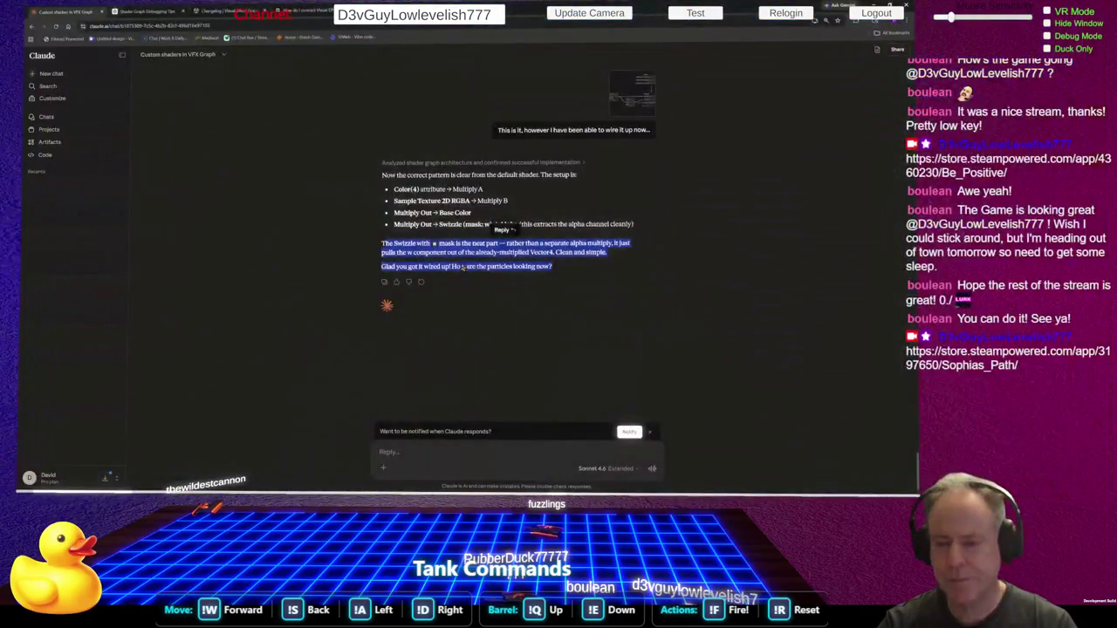
click(493, 288)
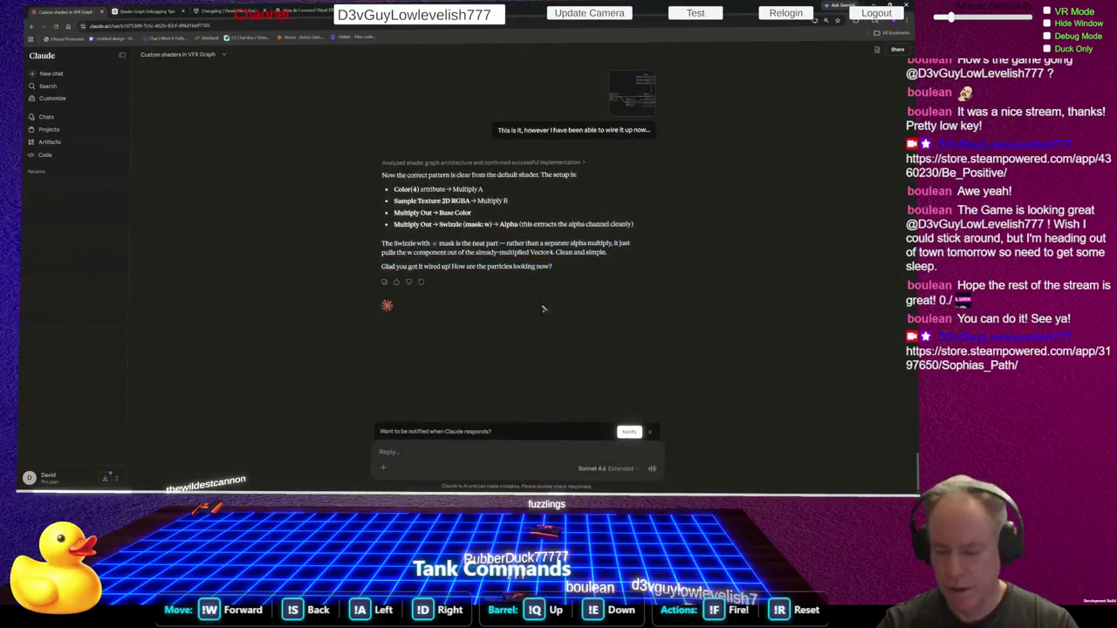
key(alt+Tab)
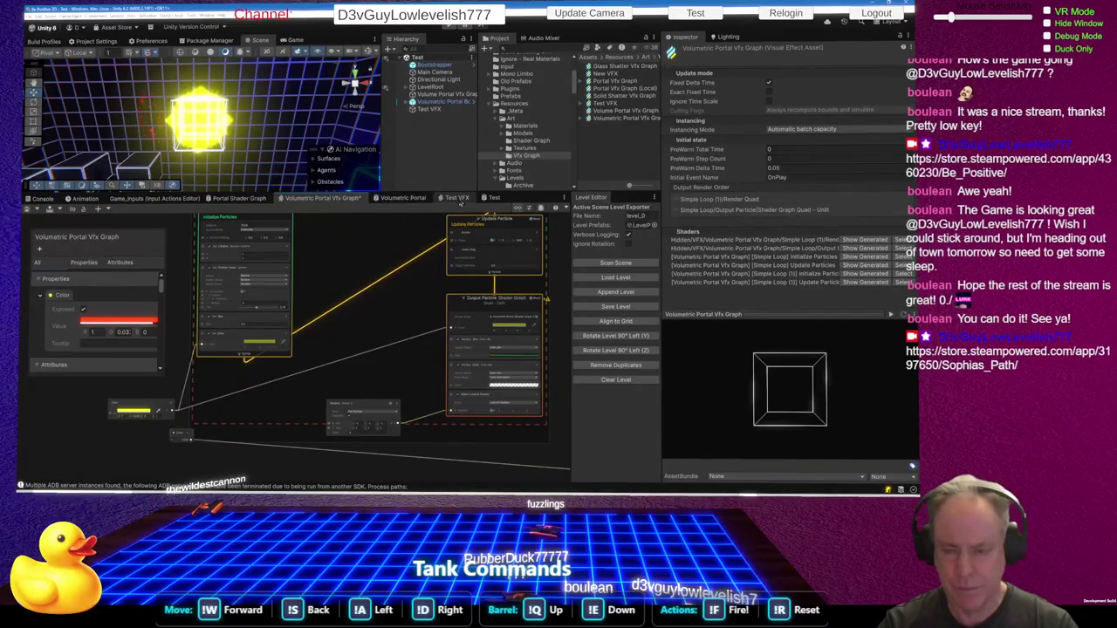
- Close the Test VFX graph tab and delete the Test VFX asset from the project
click(457, 199)
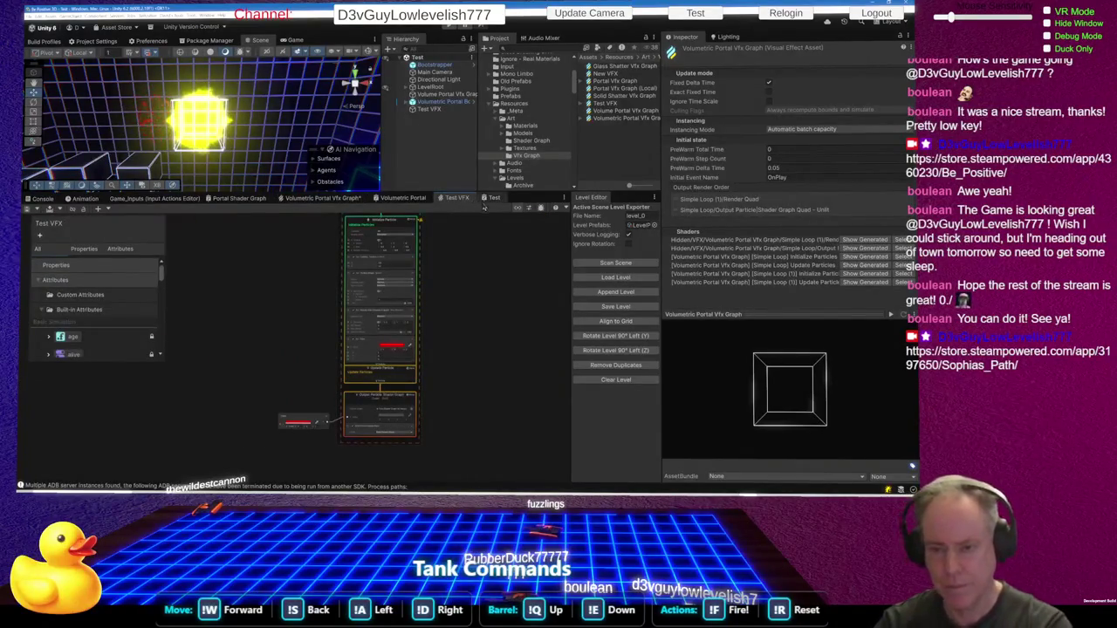
right_click(494, 201)
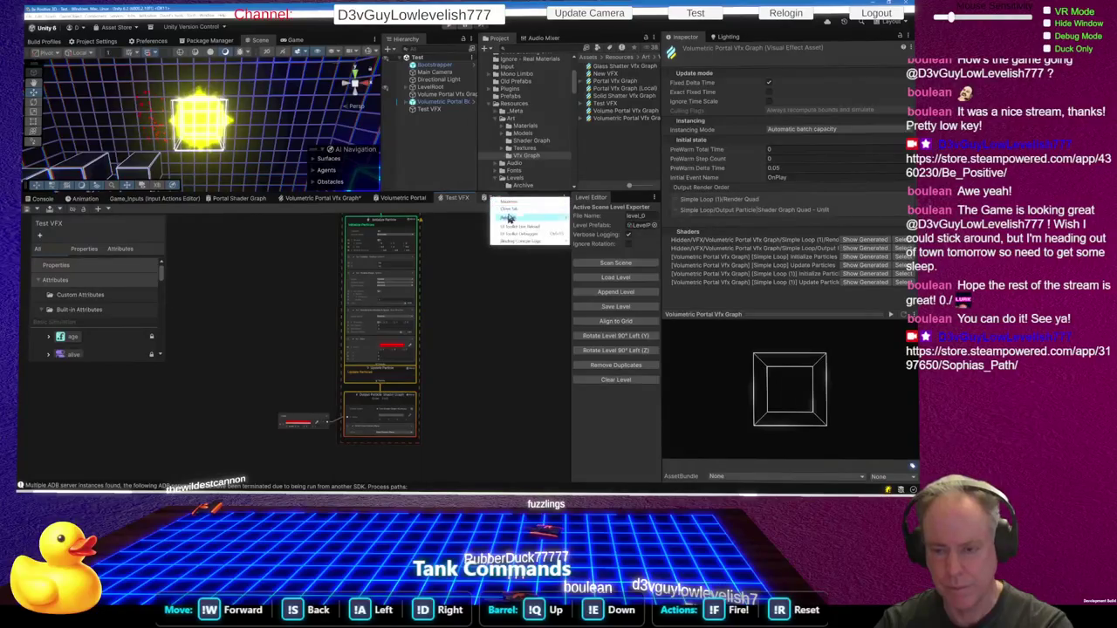
click(515, 218)
right_click(467, 205)
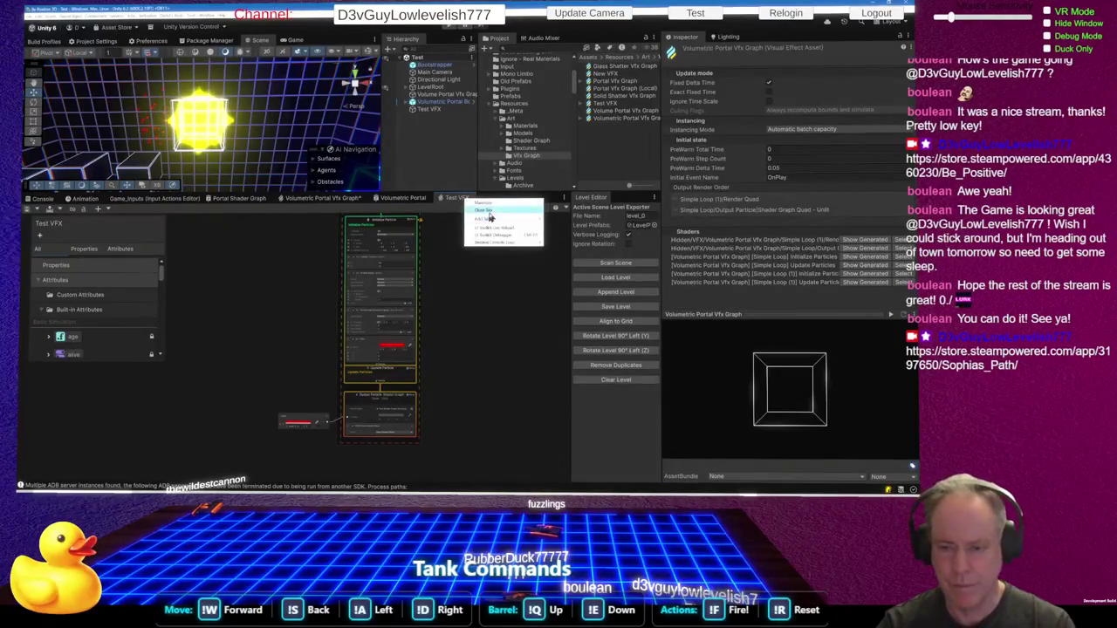
key(Escape)
double_click(624, 112)
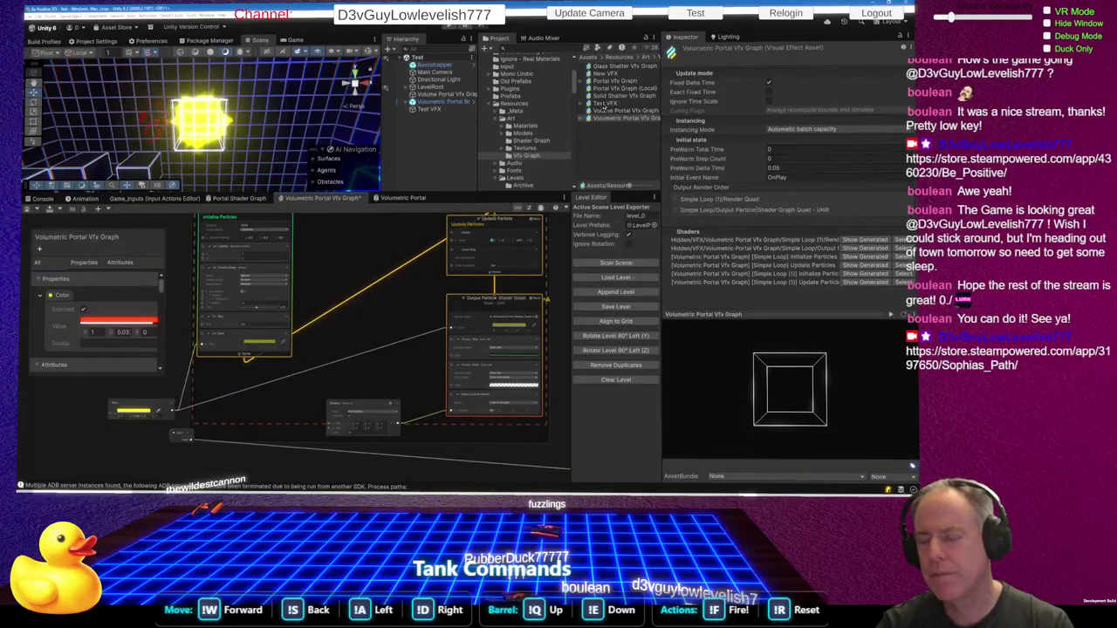
click(602, 104)
right_click(602, 104)
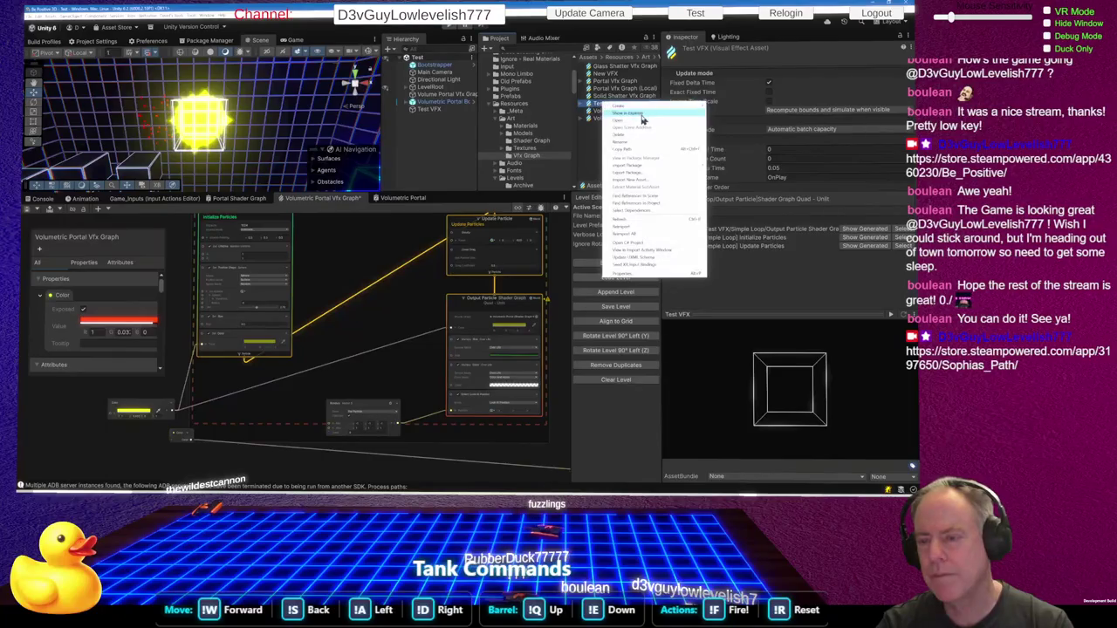
click(597, 133)
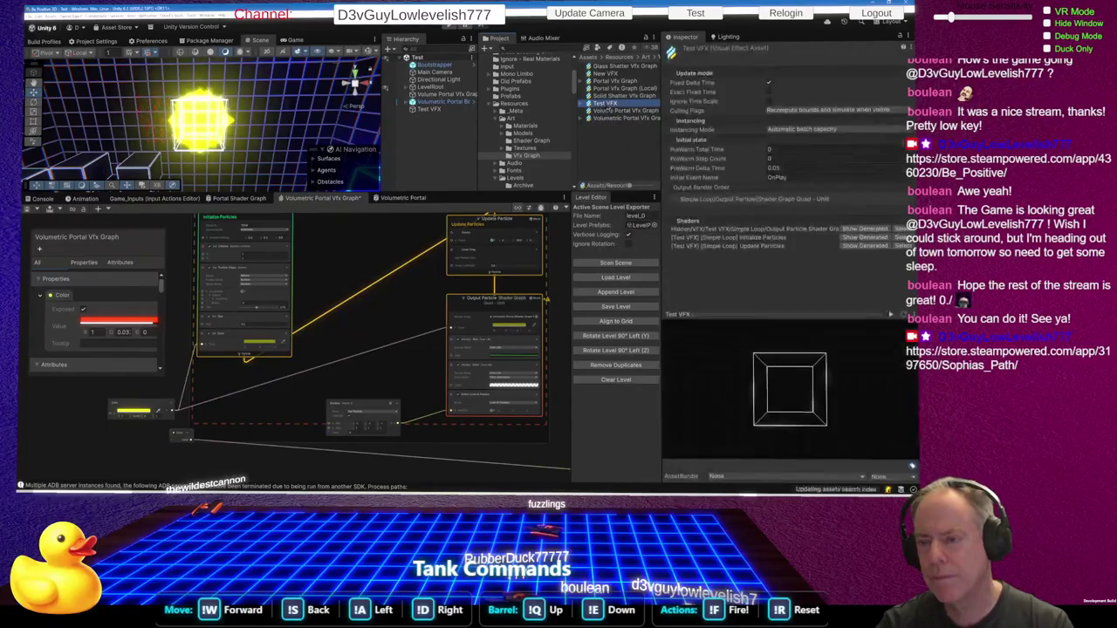
key(Delete)
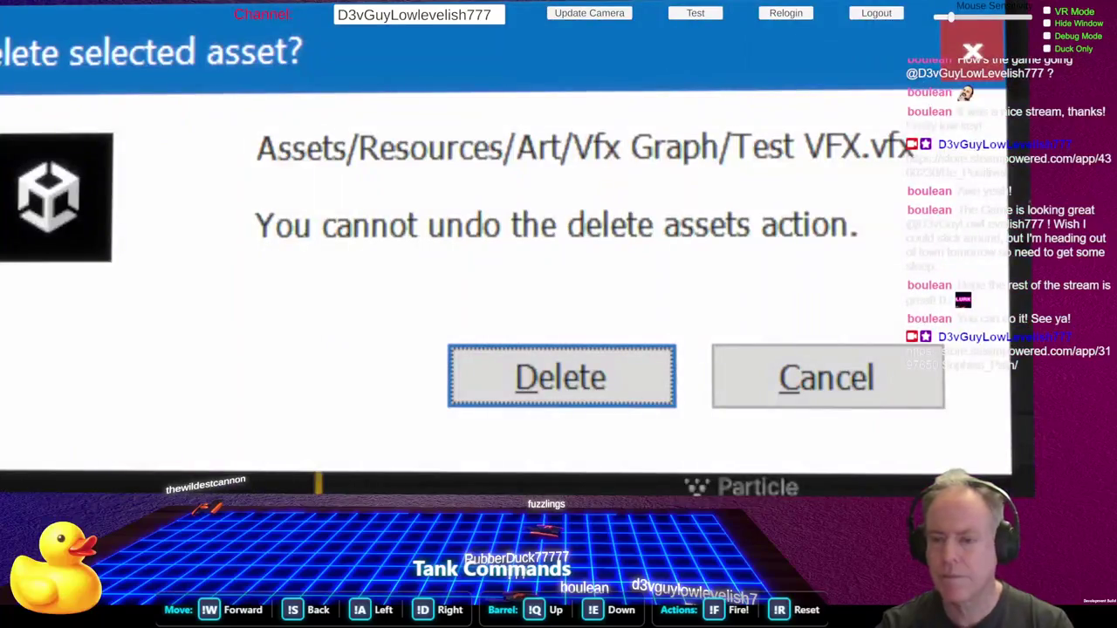
click(579, 371)
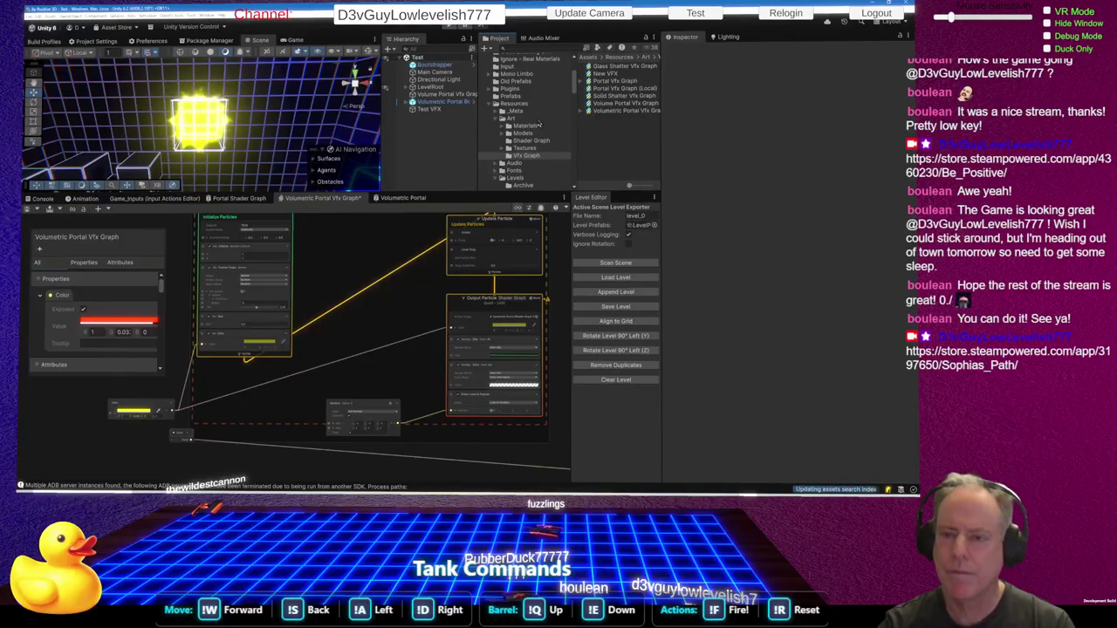
- Delete the Test shader graph from the Shader Graph folder
scroll(547, 120, down, 3)
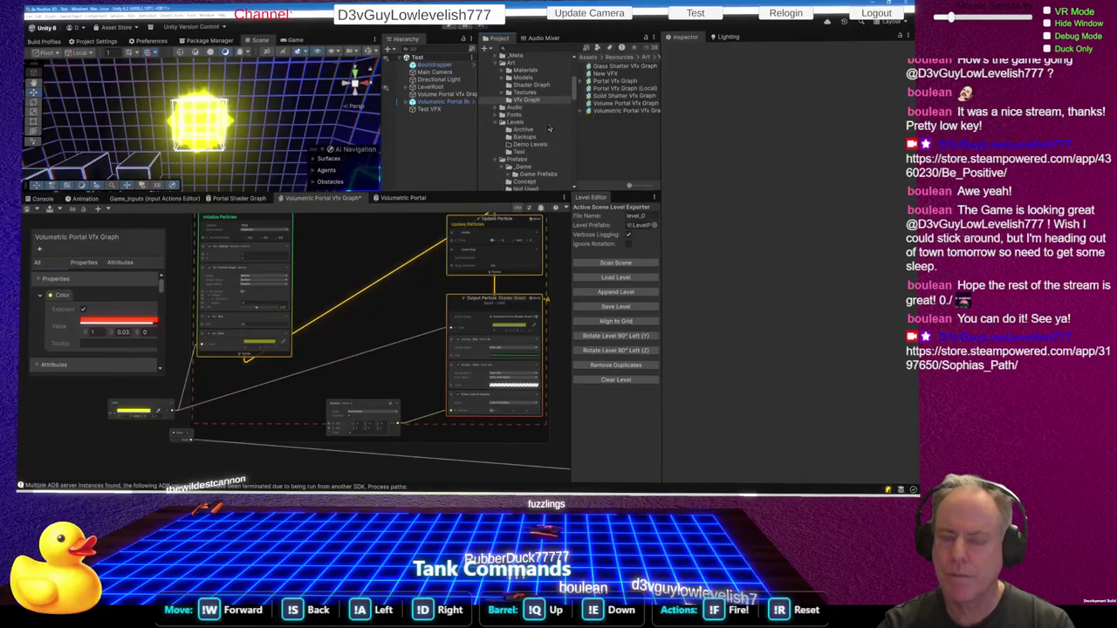
scroll(547, 125, up, 2)
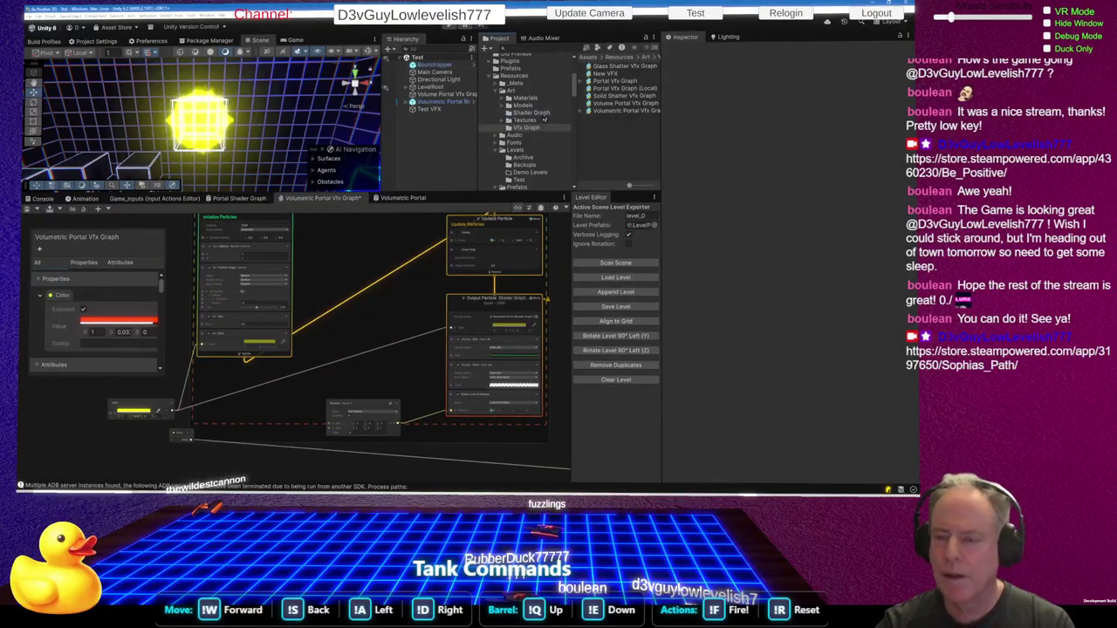
click(541, 112)
click(602, 74)
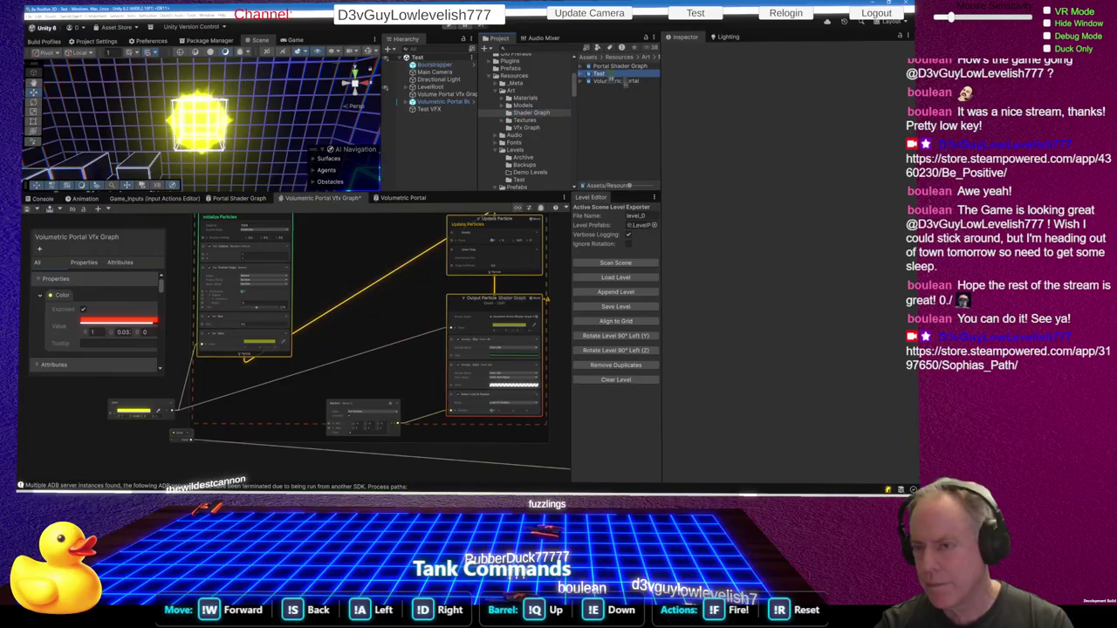
key(Delete)
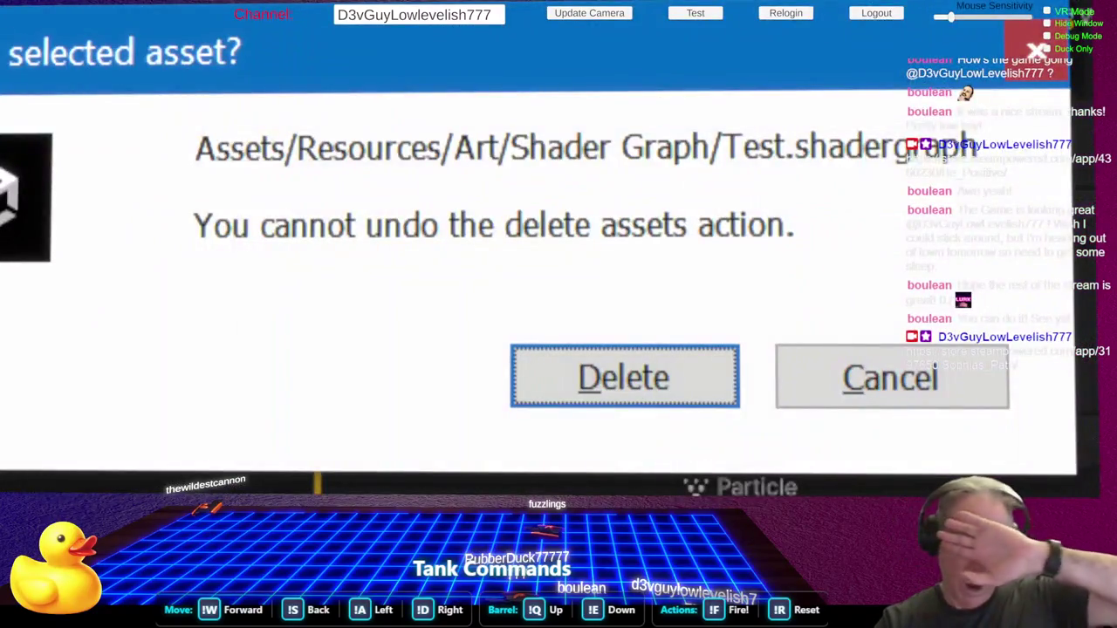
click(689, 393)
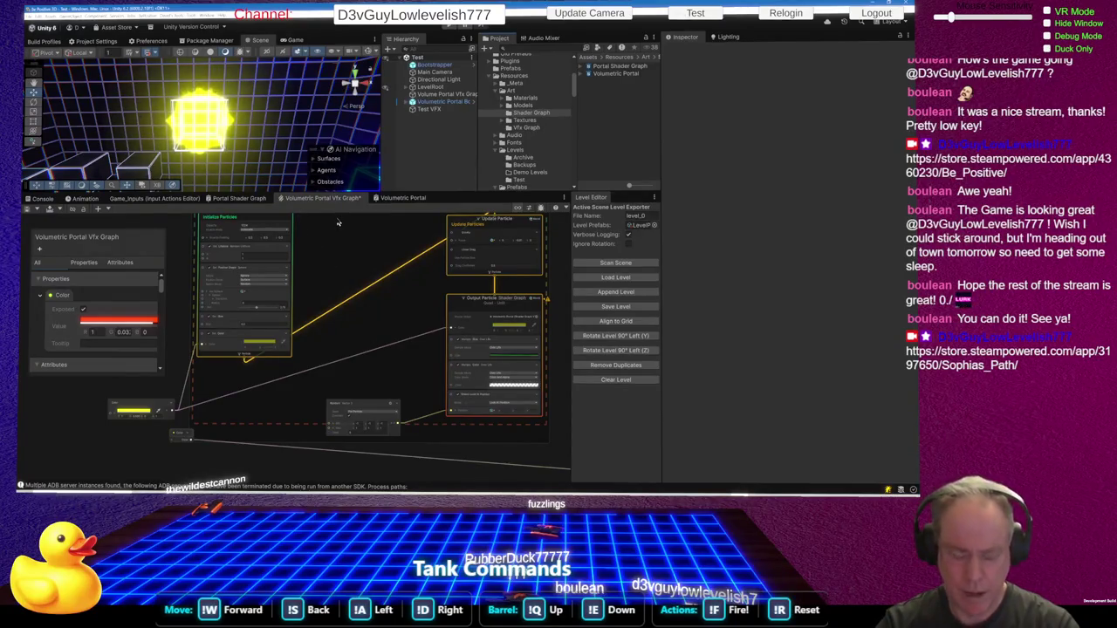
- Save the Volumetric Portal Vfx Graph and orbit the Scene view around the portal
key(ctrl+s)
mouse_move(214, 118)
mouse_down()
mouse_move(185, 115)
mouse_move(239, 77)
mouse_move(248, 113)
mouse_up()
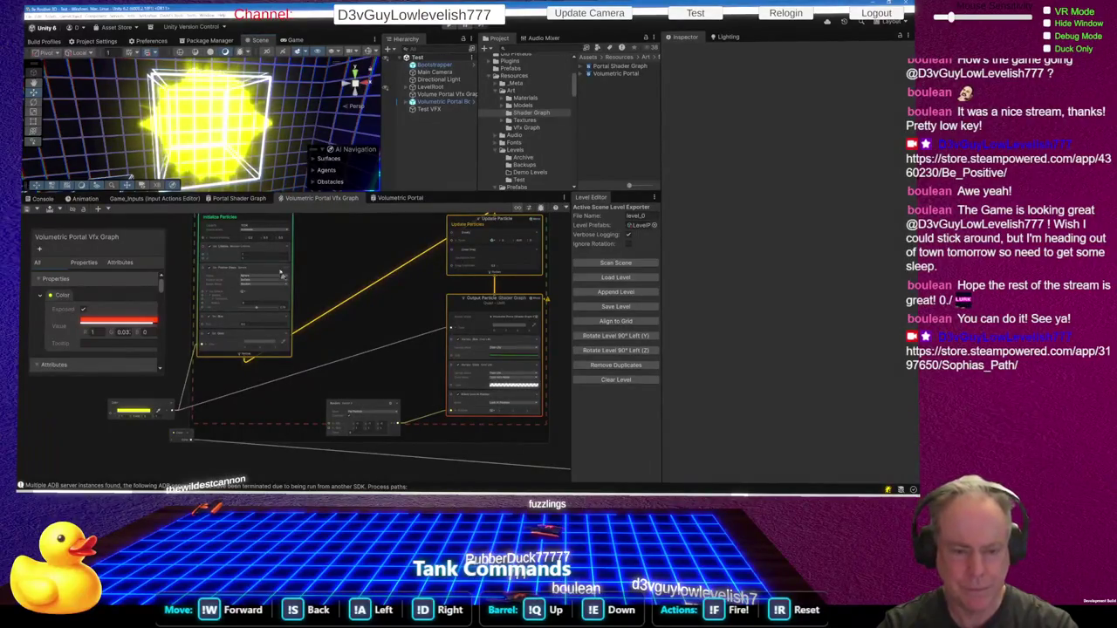
scroll(321, 285, down, 2)
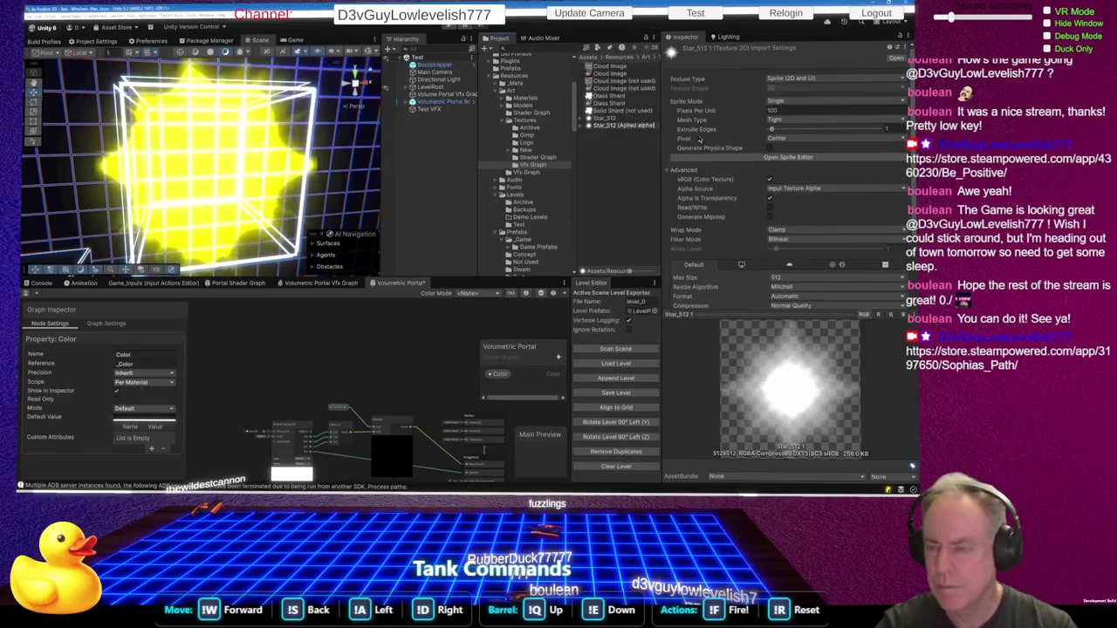
click(612, 142)
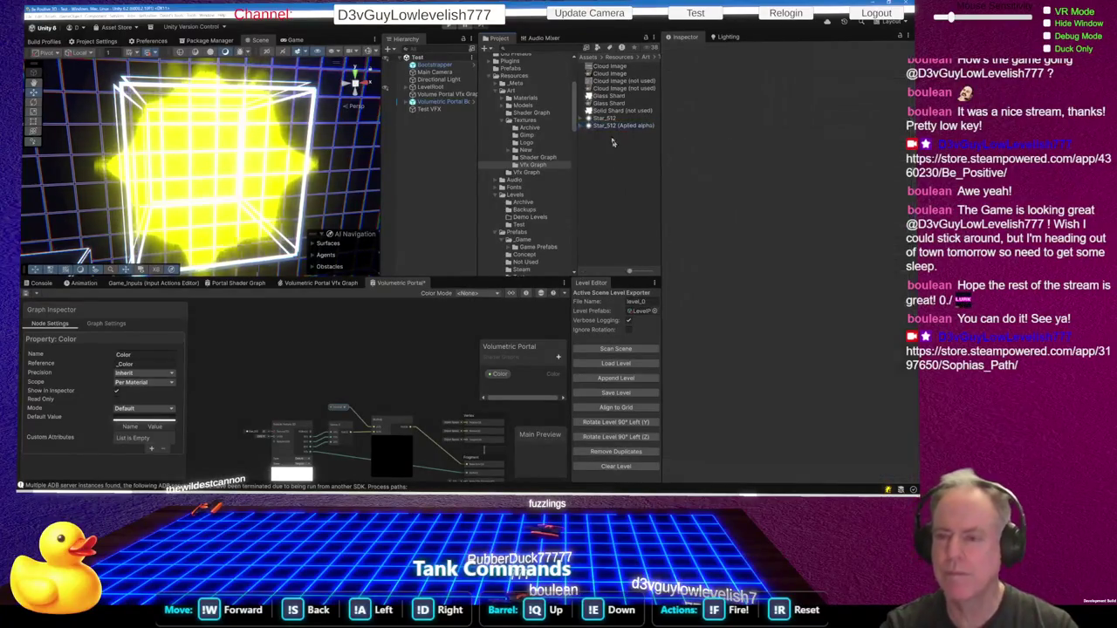
click(611, 127)
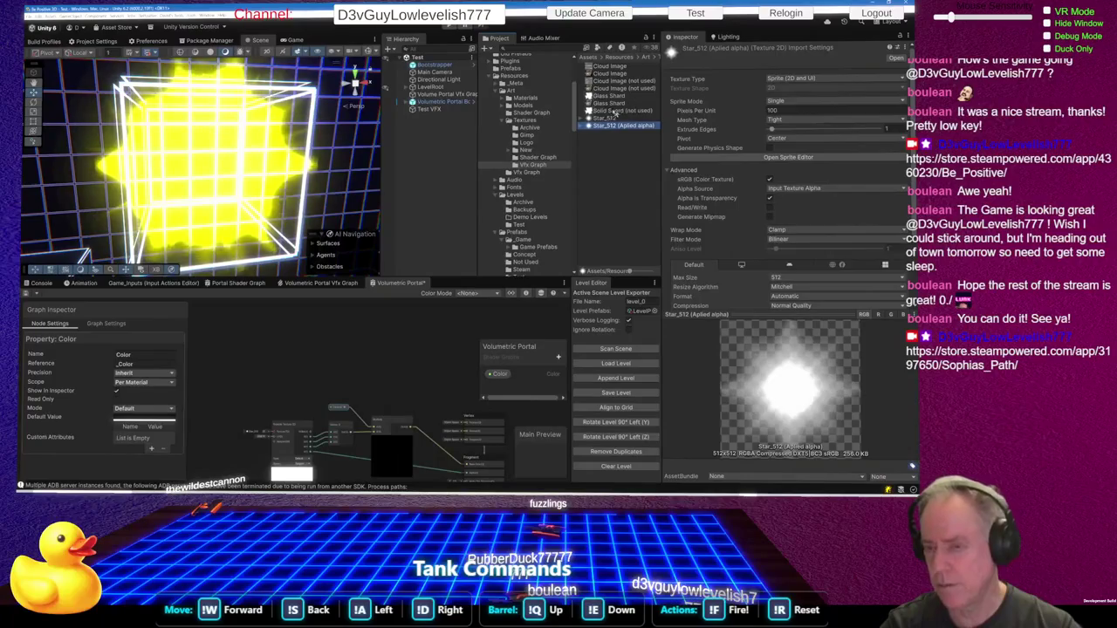
click(608, 118)
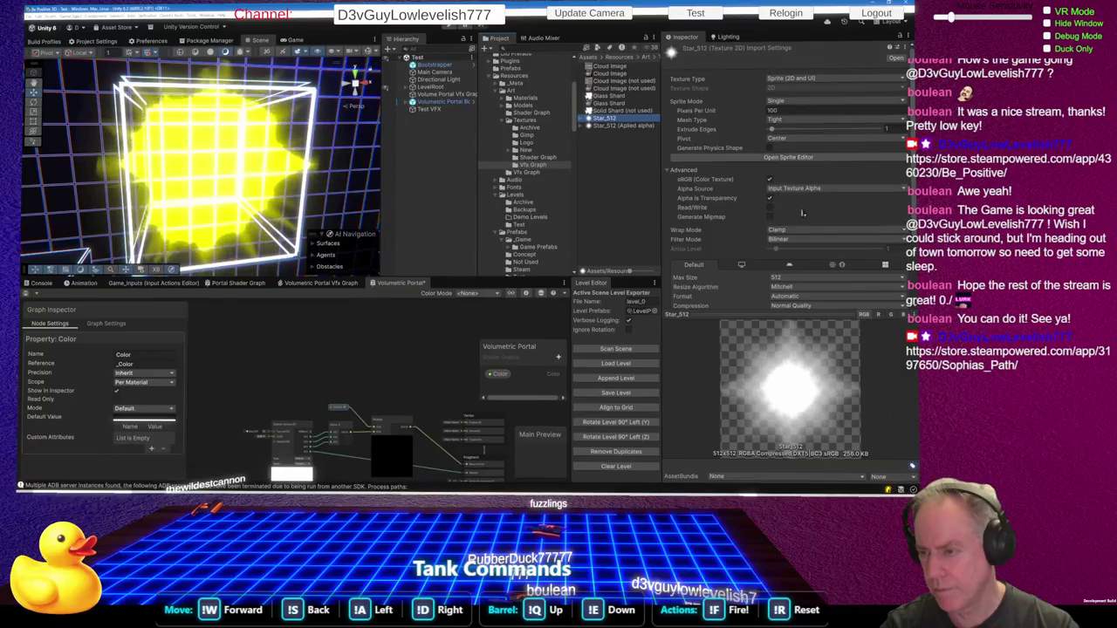
scroll(802, 212, down, 3)
scroll(798, 227, up, 3)
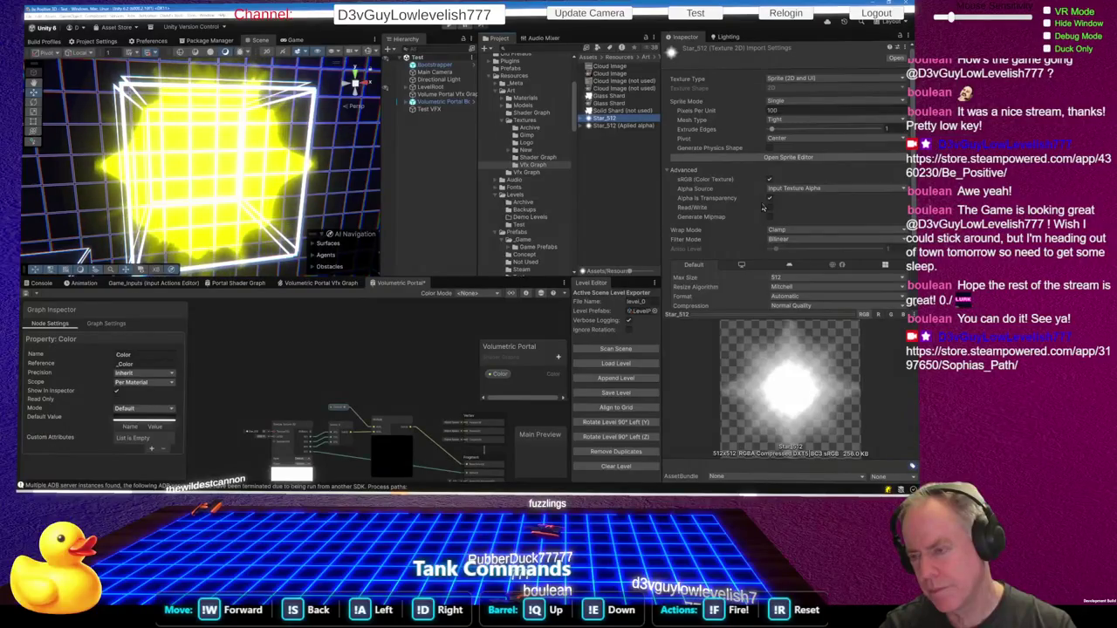
click(773, 190)
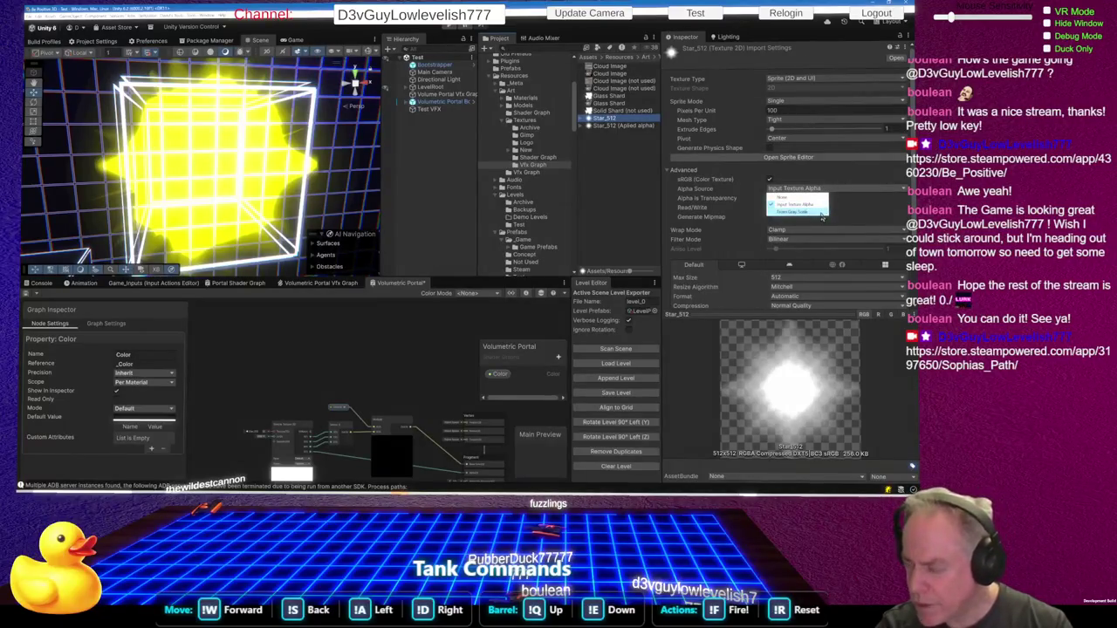
click(849, 206)
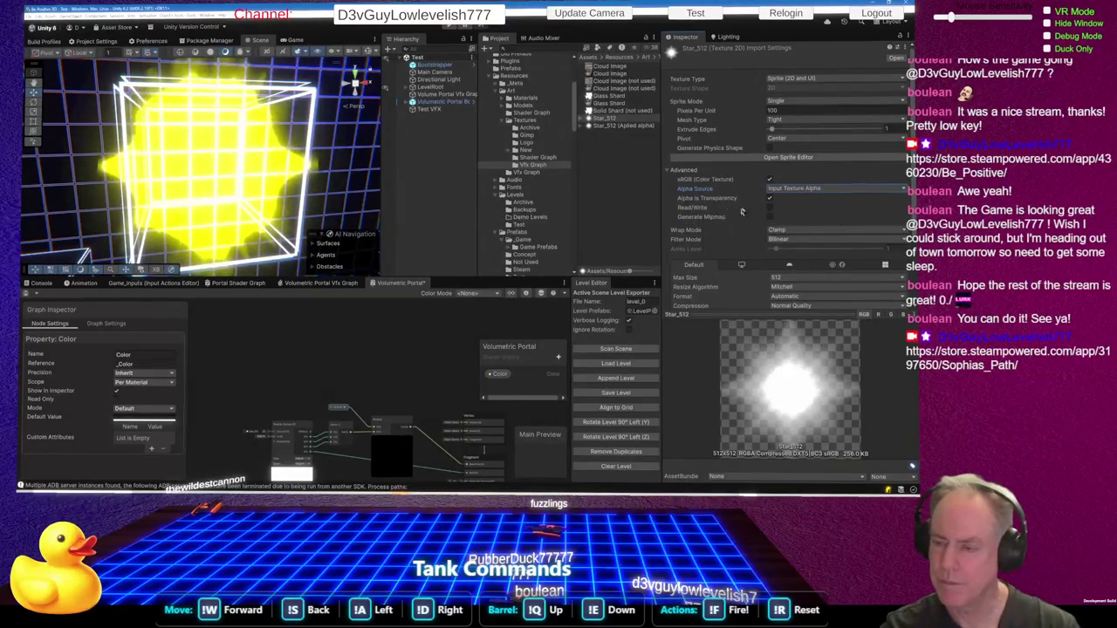
scroll(719, 239, down, 2)
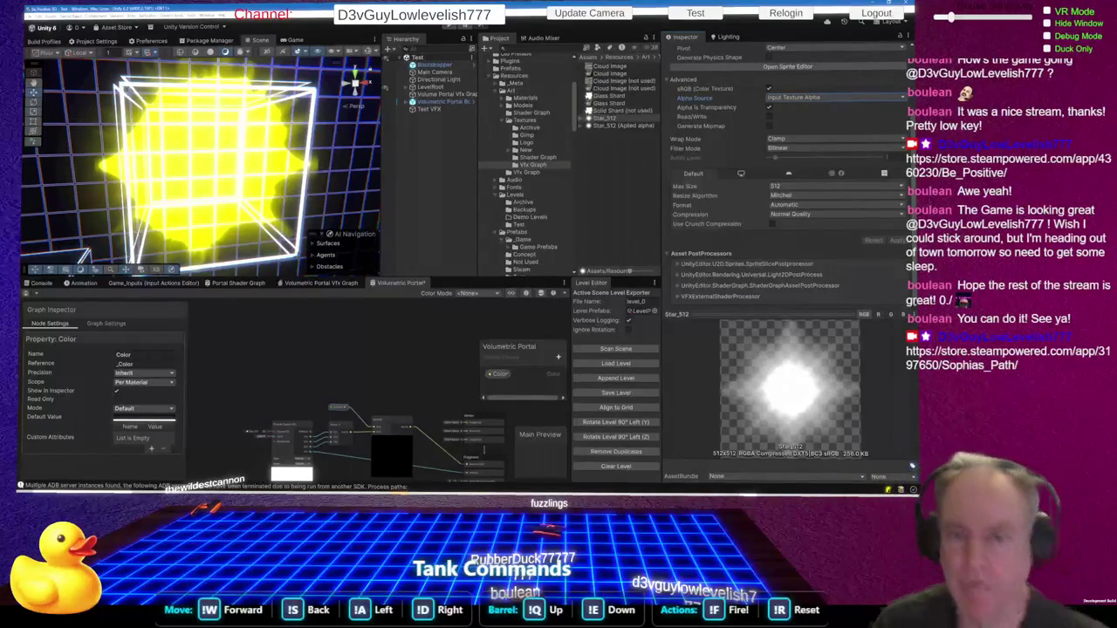
key(alt+Tab)
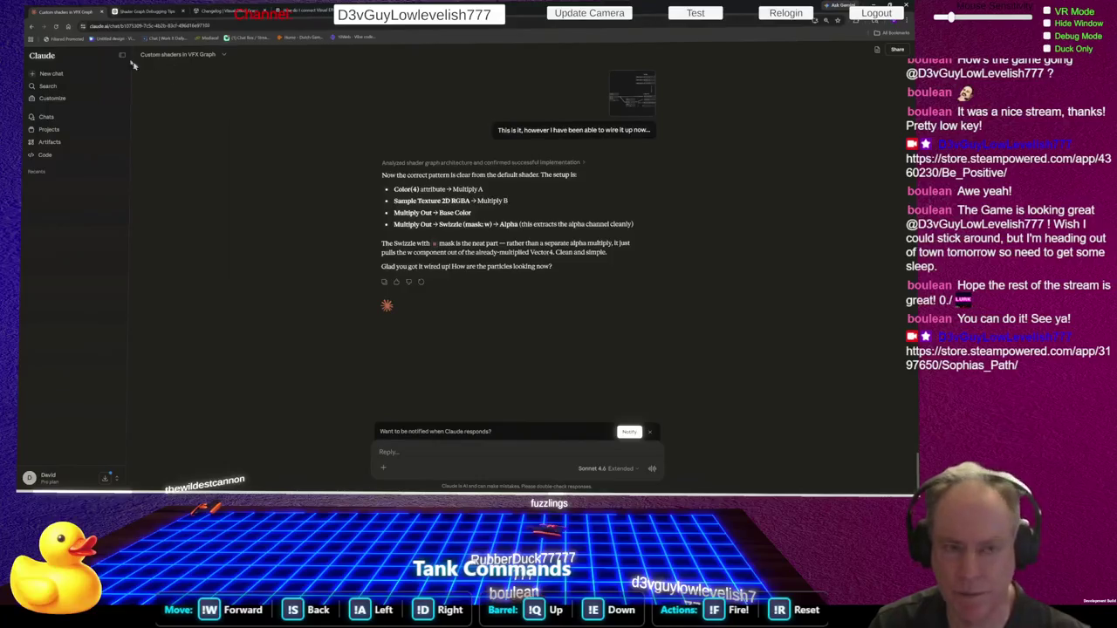
- Start a new Claude chat with 'Gimp spray' drafted in the message box, then return to Unity
click(54, 74)
text(Gimp spray)
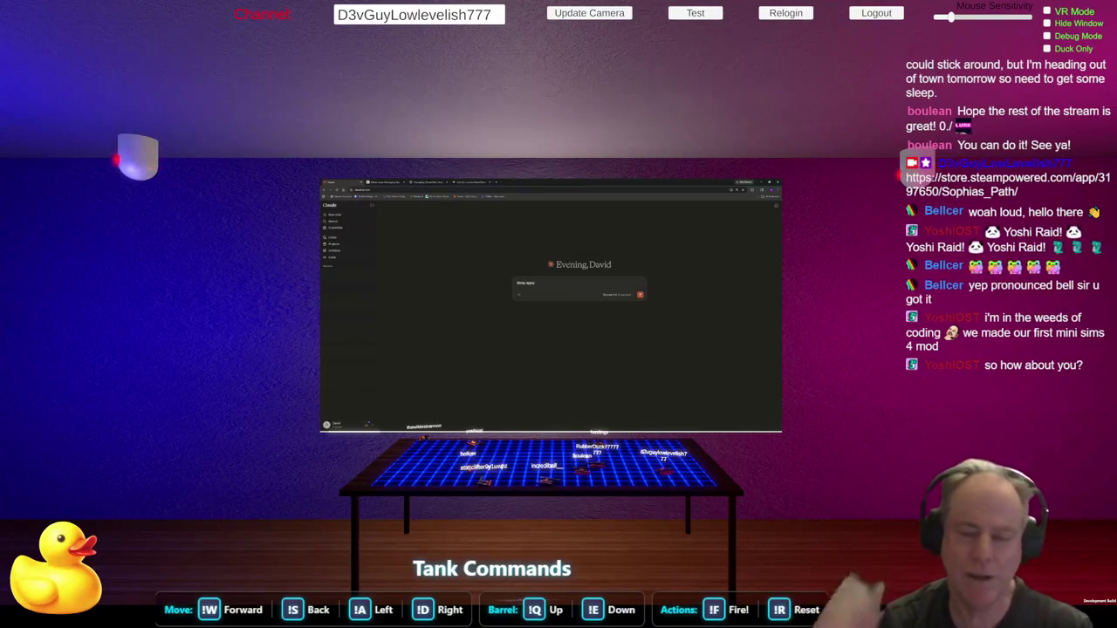
key(alt+Tab)
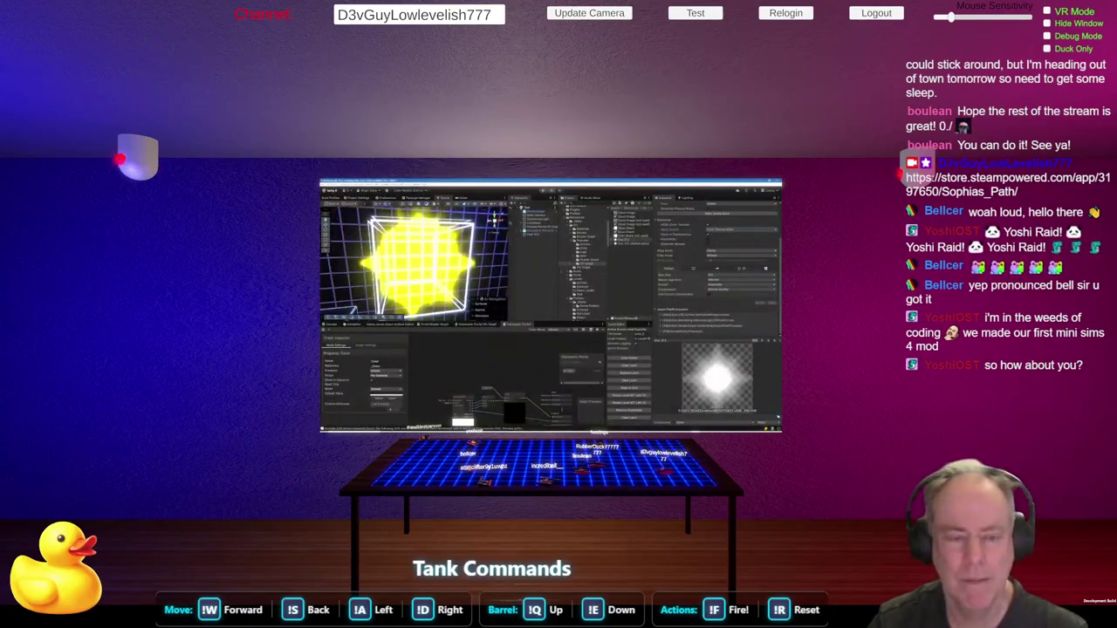
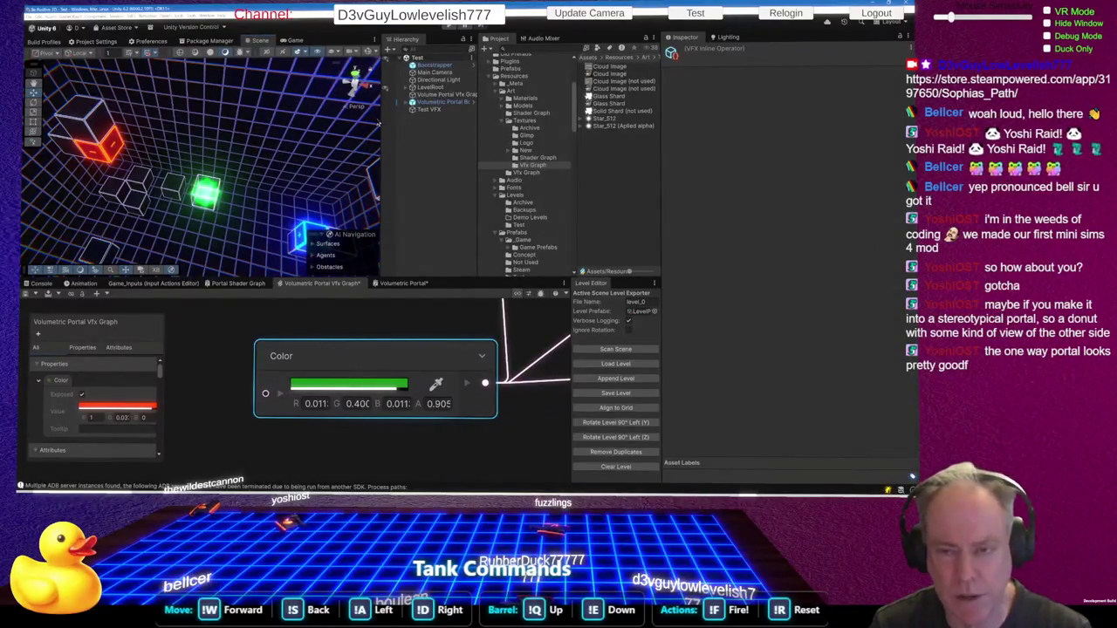
- Duplicate the Volumetric Portal Block and place the copy at X 3, Z 4 beside the original
click(225, 196)
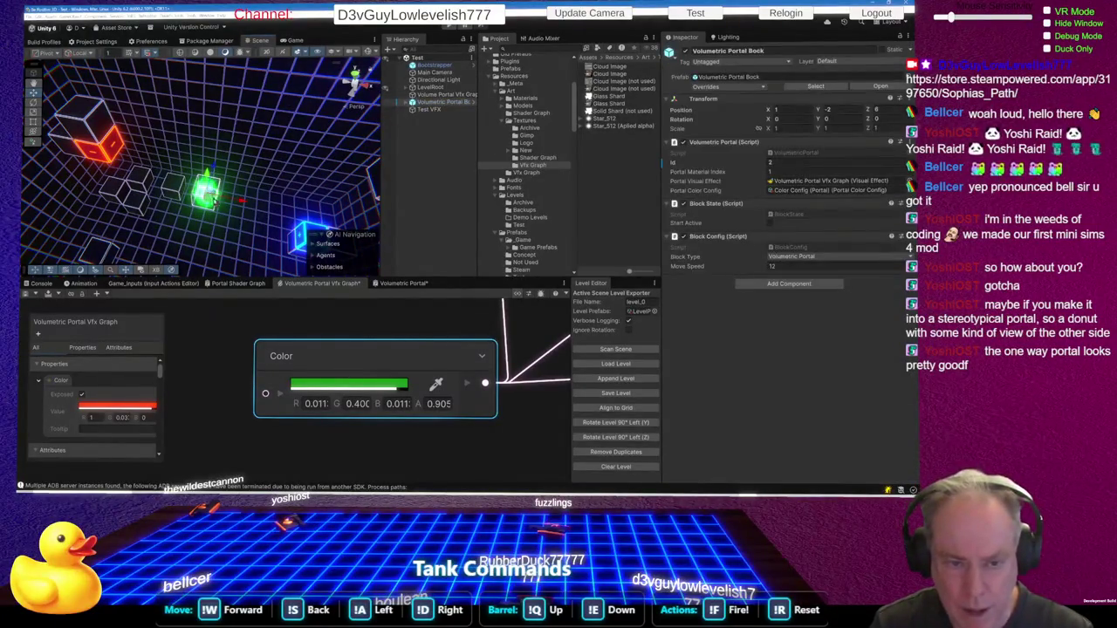
key(ctrl+d)
drag(245, 205, 310, 219)
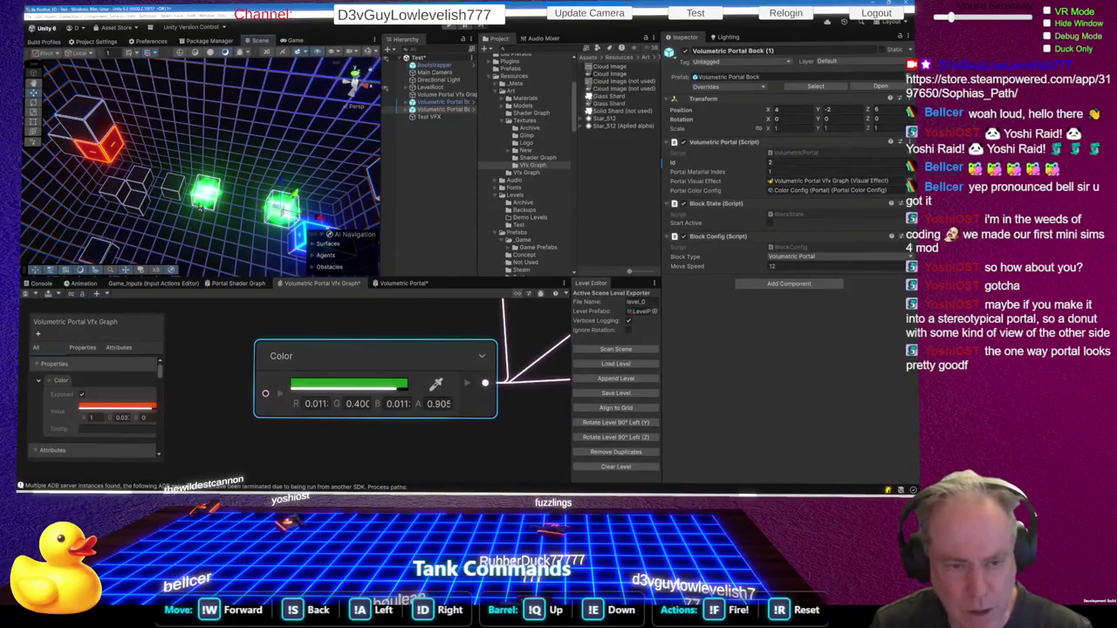
mouse_move(280, 211)
mouse_down()
mouse_move(253, 253)
mouse_move(244, 220)
mouse_move(174, 223)
mouse_up()
click(174, 222)
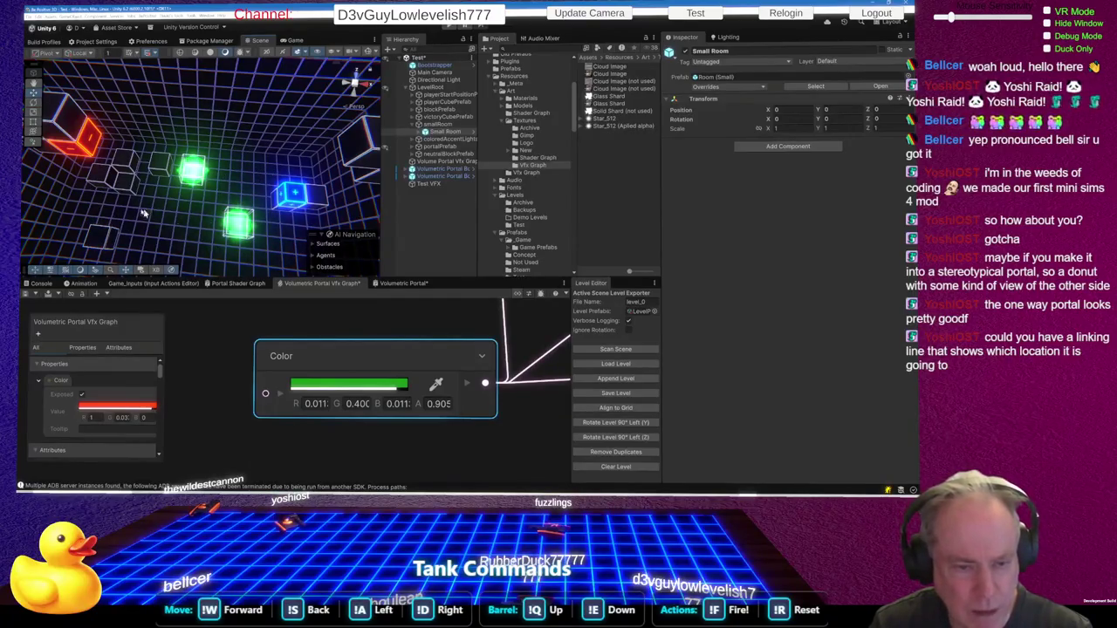
mouse_move(226, 179)
mouse_down()
mouse_move(294, 74)
mouse_move(359, 114)
mouse_move(410, 80)
mouse_up()
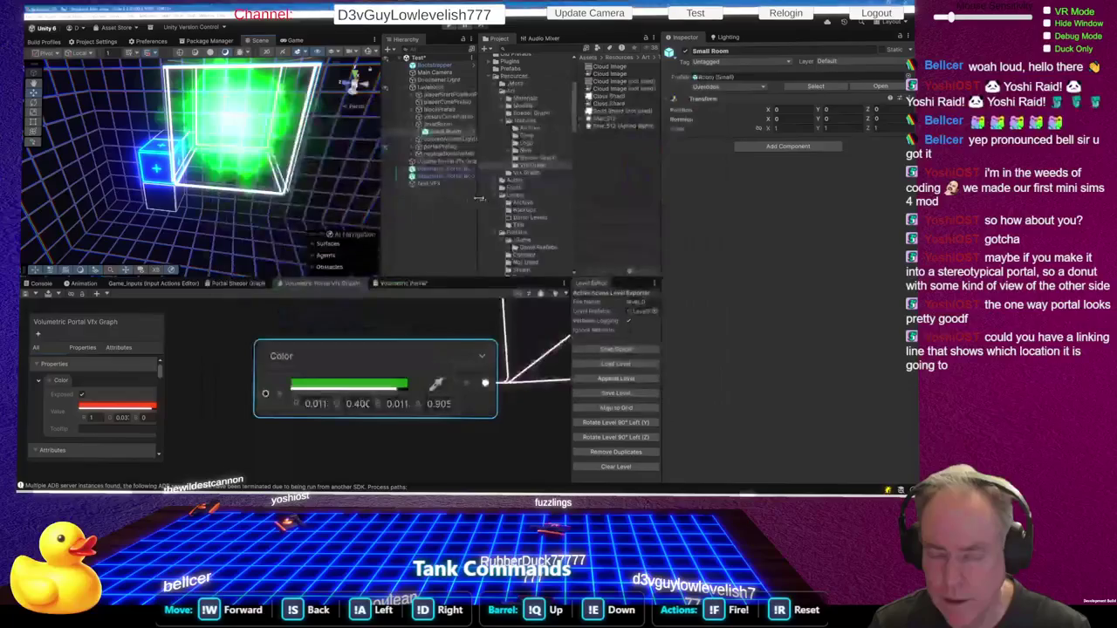
mouse_move(366, 122)
mouse_down()
mouse_move(363, 140)
mouse_move(314, 166)
mouse_move(262, 153)
mouse_move(279, 140)
mouse_move(434, 163)
mouse_move(333, 97)
mouse_move(336, 118)
mouse_up()
scroll(333, 98, down, 2)
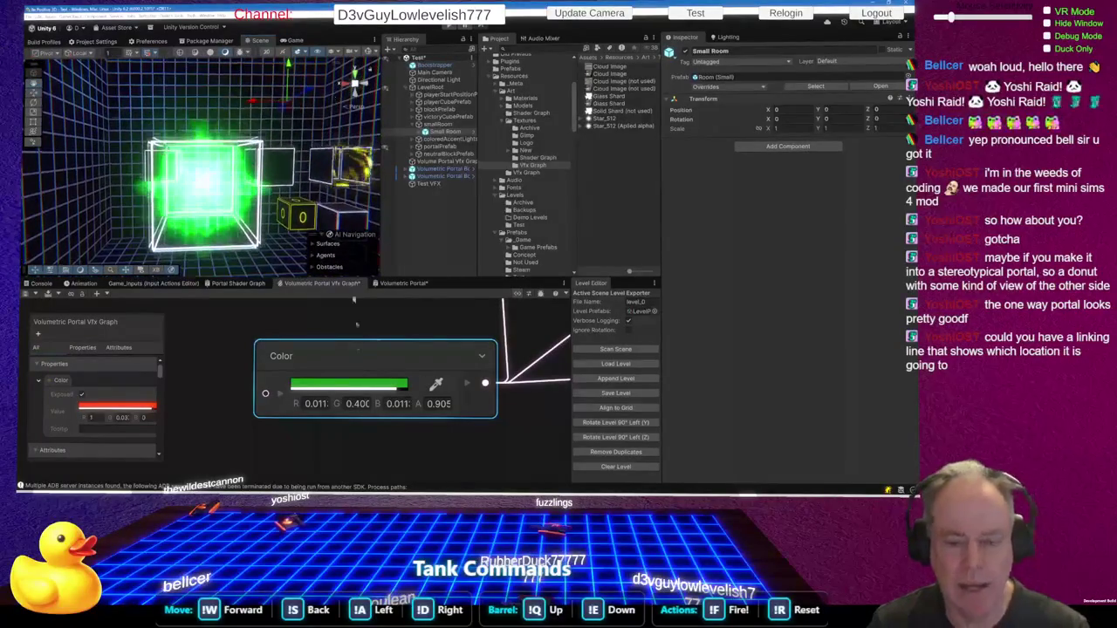
scroll(358, 402, down, 3)
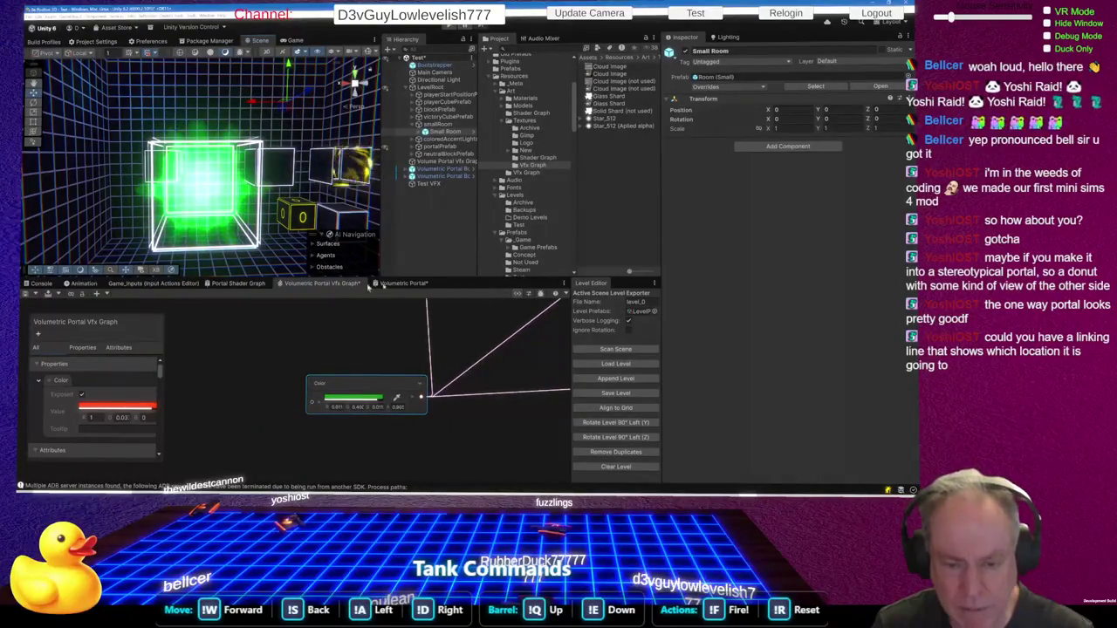
- Show the Volumetric Portal Shader Graph and adjust the zoom of its graph view
click(403, 283)
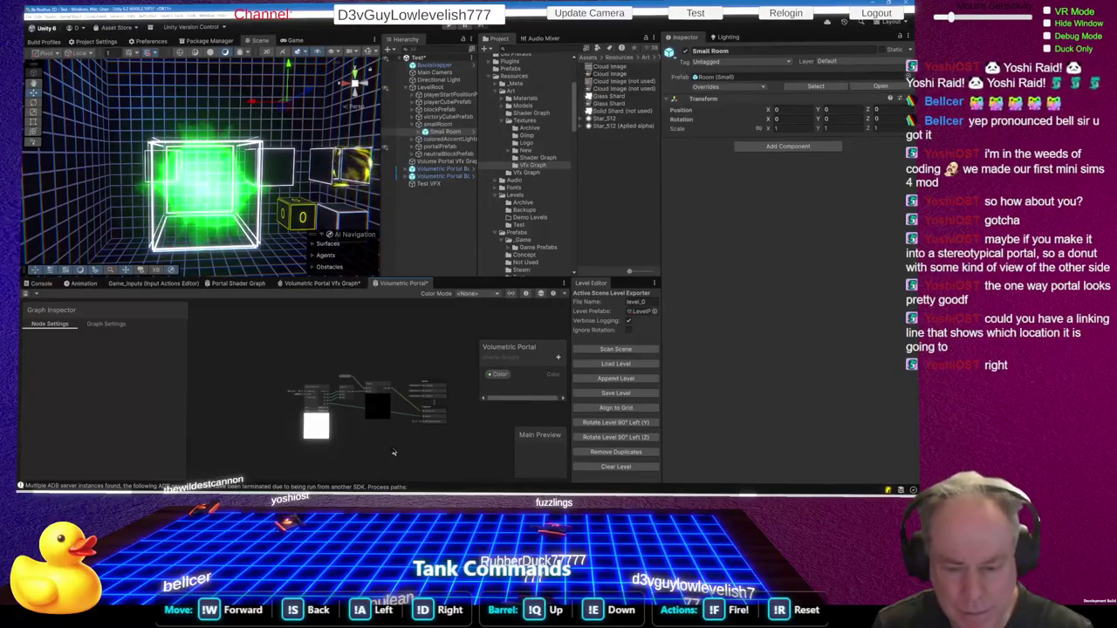
scroll(357, 340, up, 4)
scroll(357, 340, down, 2)
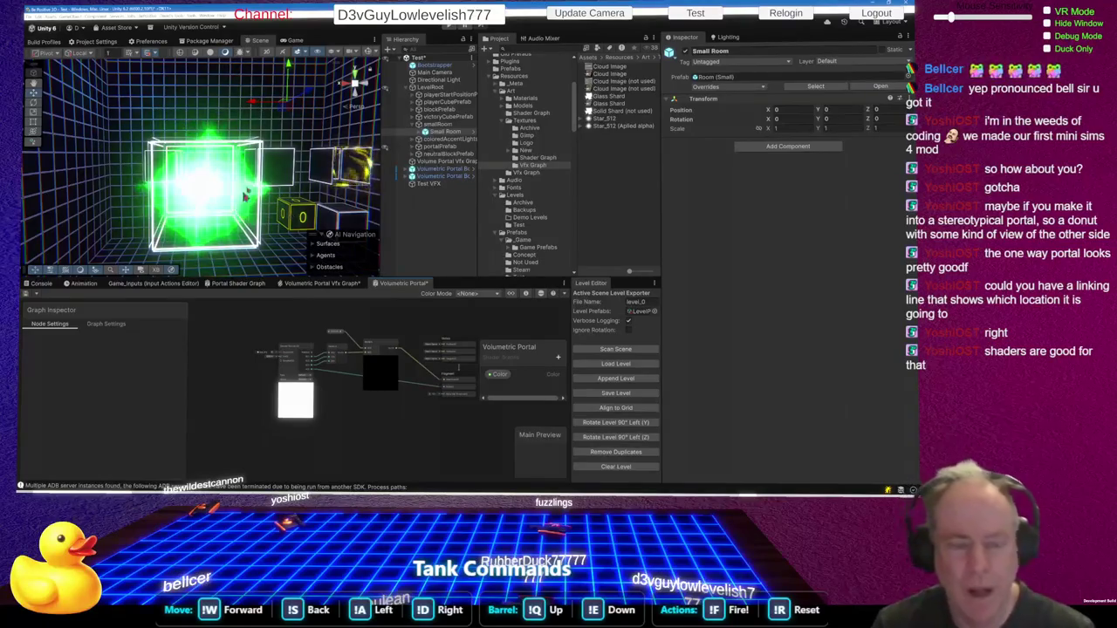
mouse_move(324, 196)
mouse_down()
mouse_move(381, 246)
mouse_move(386, 228)
mouse_up()
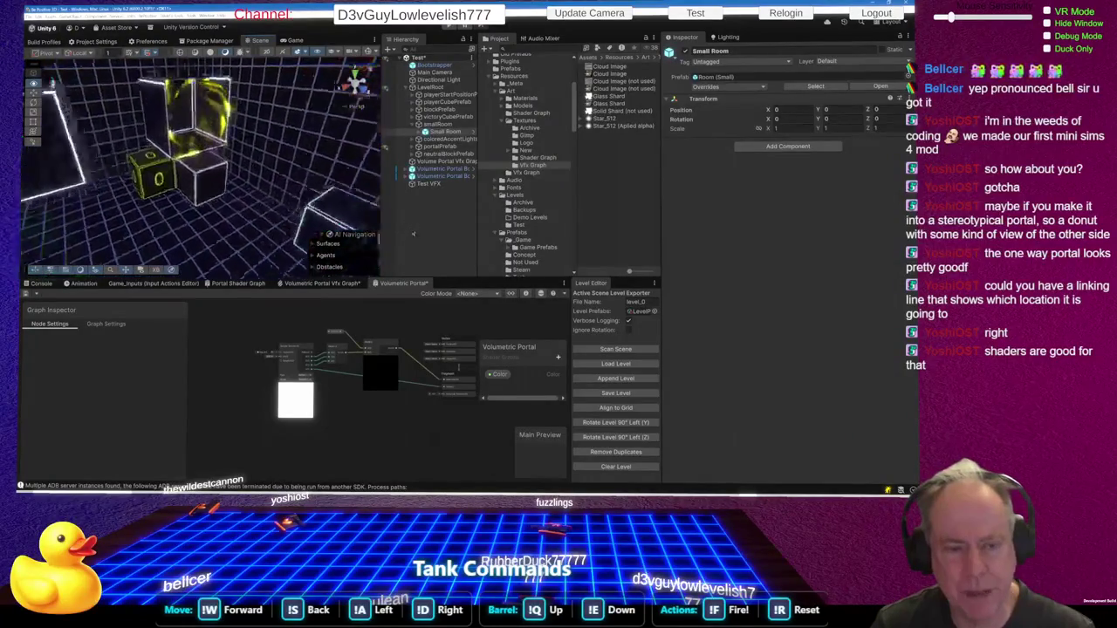
drag(413, 234, 513, 212)
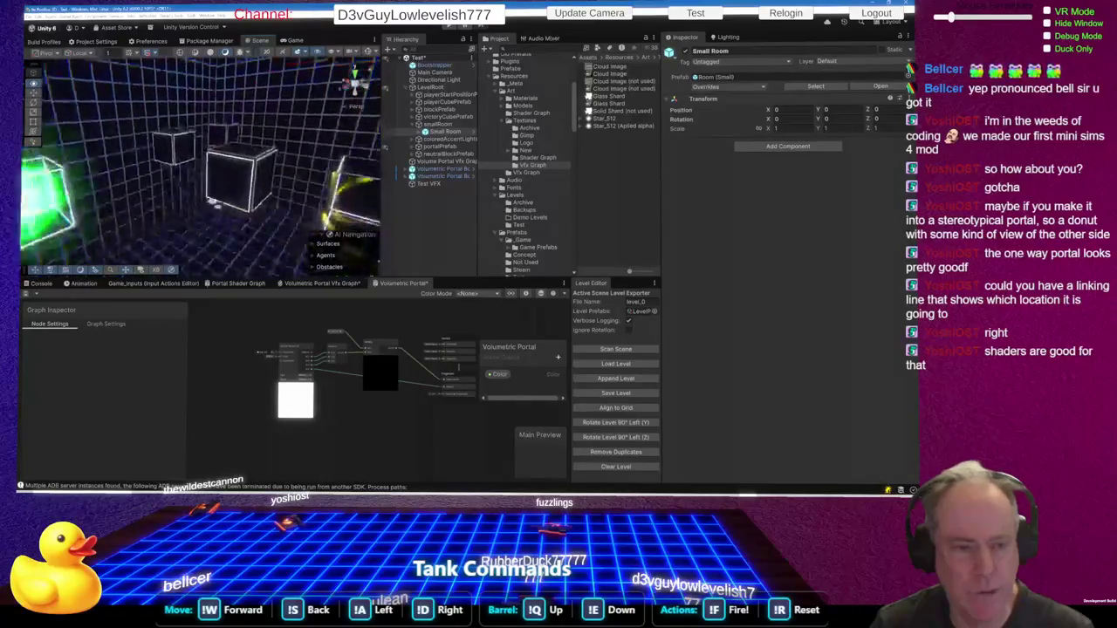
mouse_move(195, 161)
mouse_down()
mouse_move(400, 245)
mouse_move(611, 255)
mouse_move(644, 254)
mouse_move(648, 232)
mouse_move(684, 240)
mouse_move(462, 274)
mouse_move(223, 194)
mouse_move(220, 228)
mouse_up()
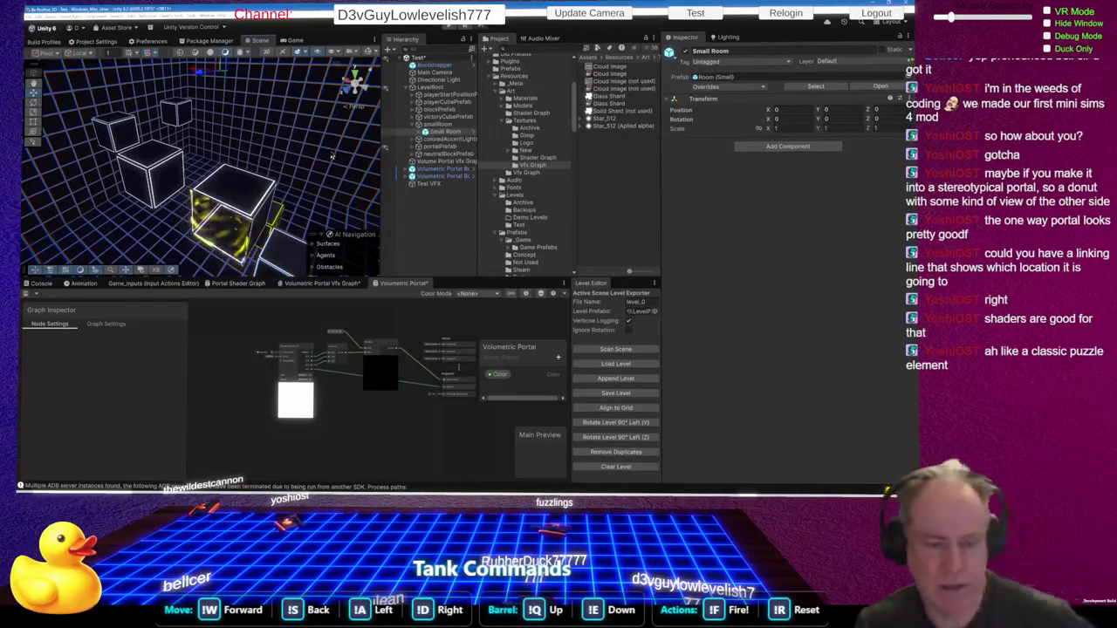
mouse_move(331, 157)
mouse_down()
mouse_move(166, 144)
mouse_move(156, 211)
mouse_up()
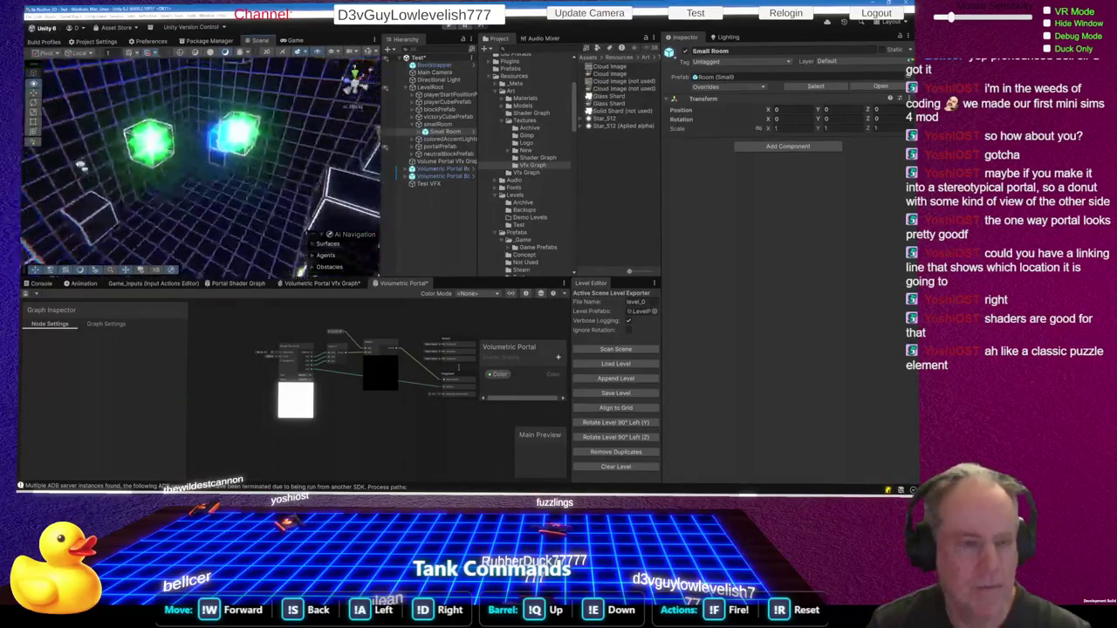
drag(77, 160, 96, 166)
mouse_move(174, 139)
mouse_down()
mouse_move(109, 101)
mouse_move(59, 111)
mouse_move(175, 113)
mouse_up()
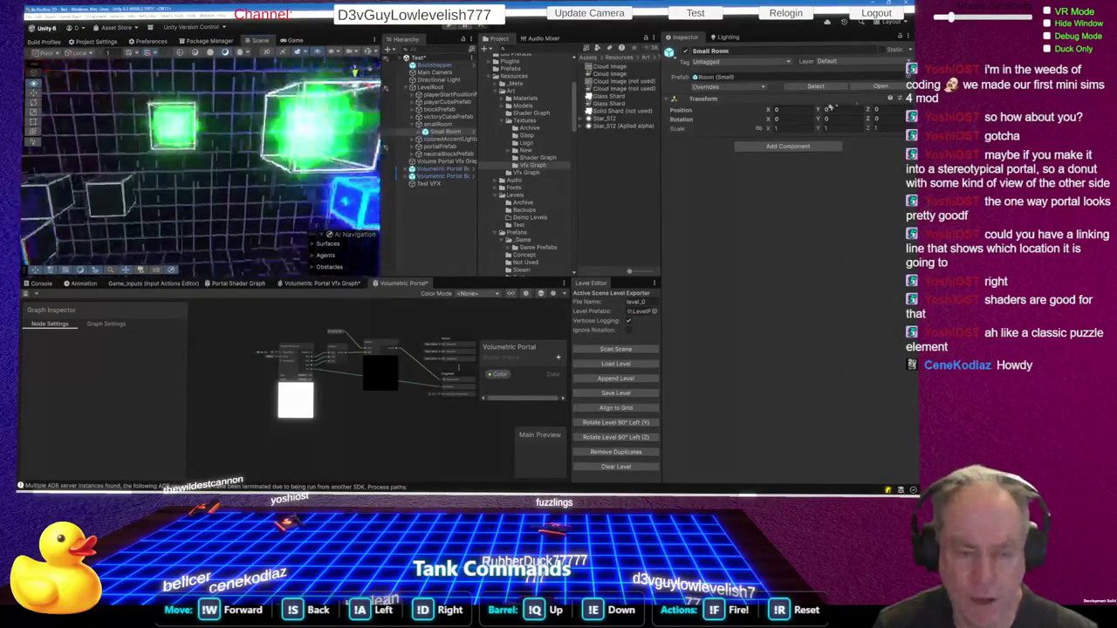
drag(111, 102, 92, 91)
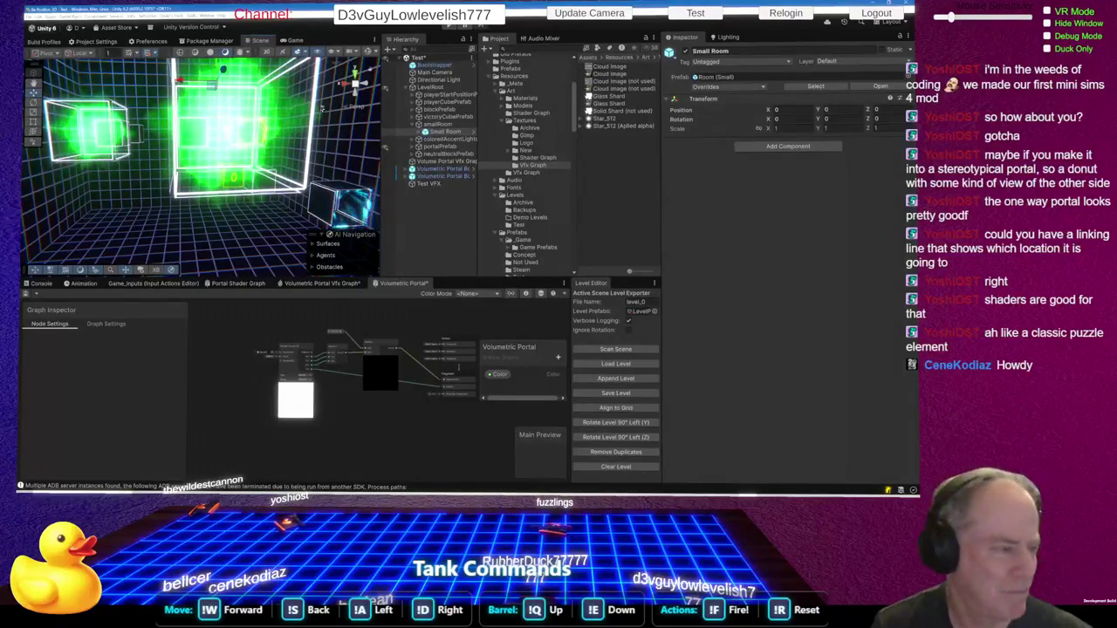
drag(279, 130, 221, 141)
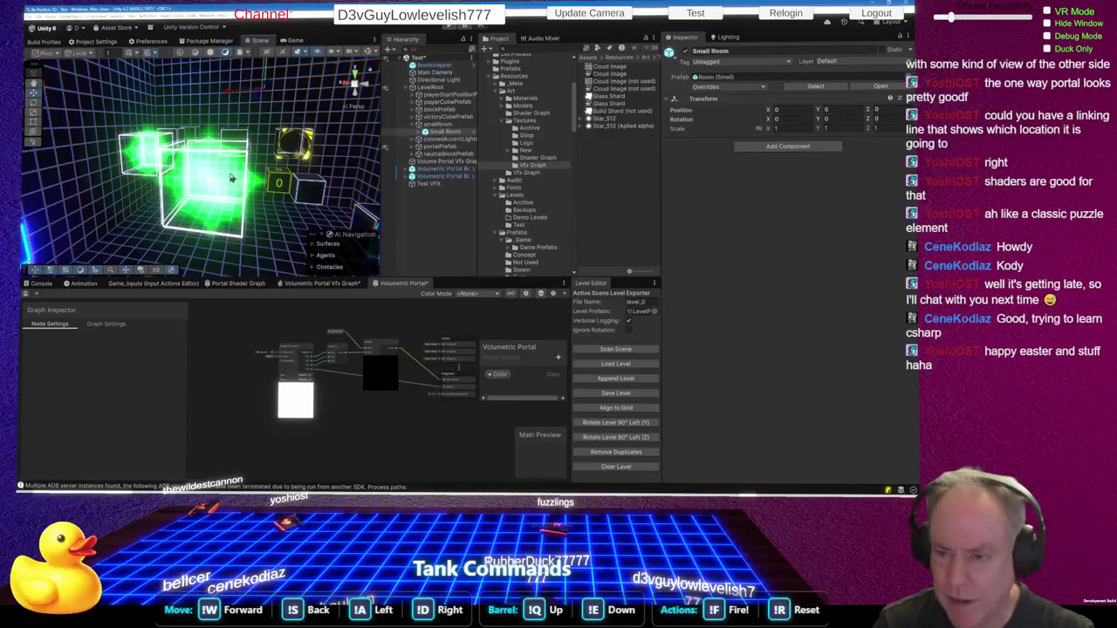
key(alt+Tab)
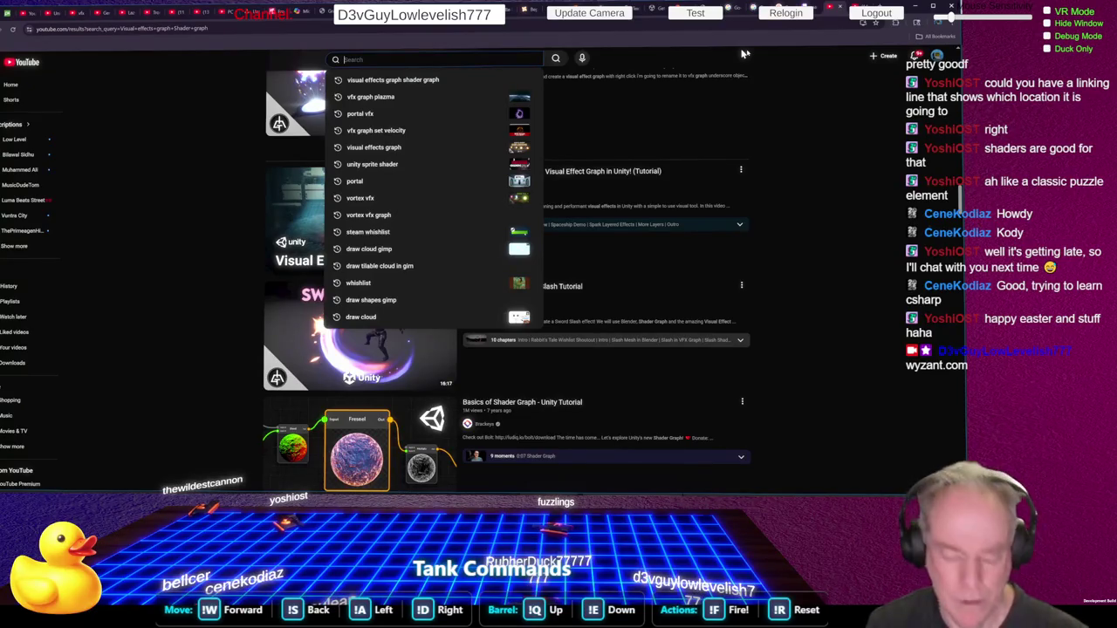
key(alt+Tab)
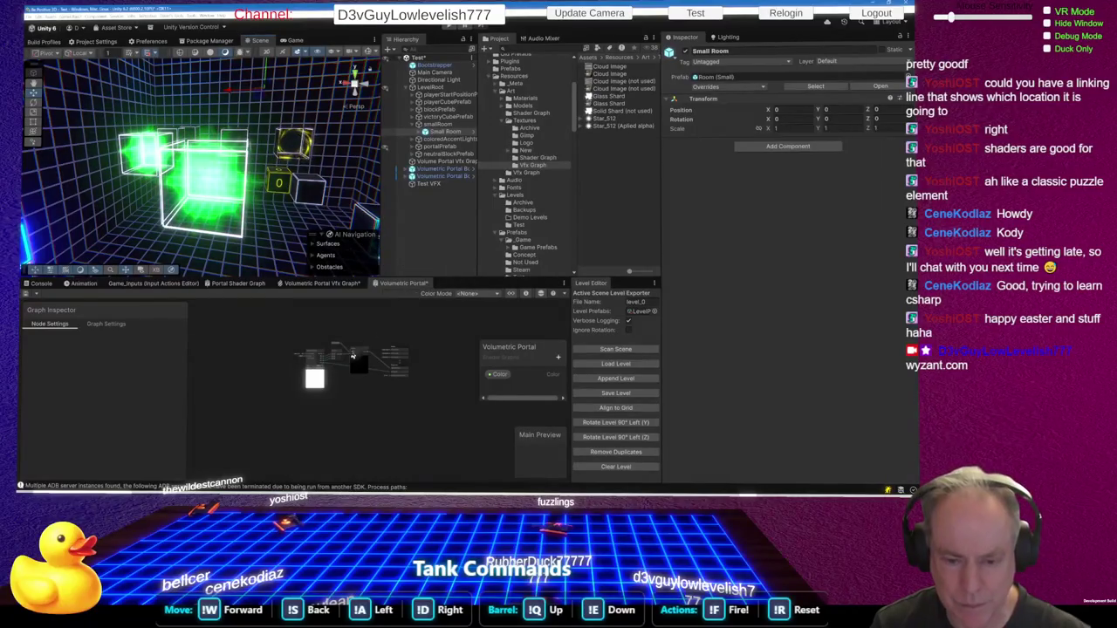
scroll(382, 346, up, 3)
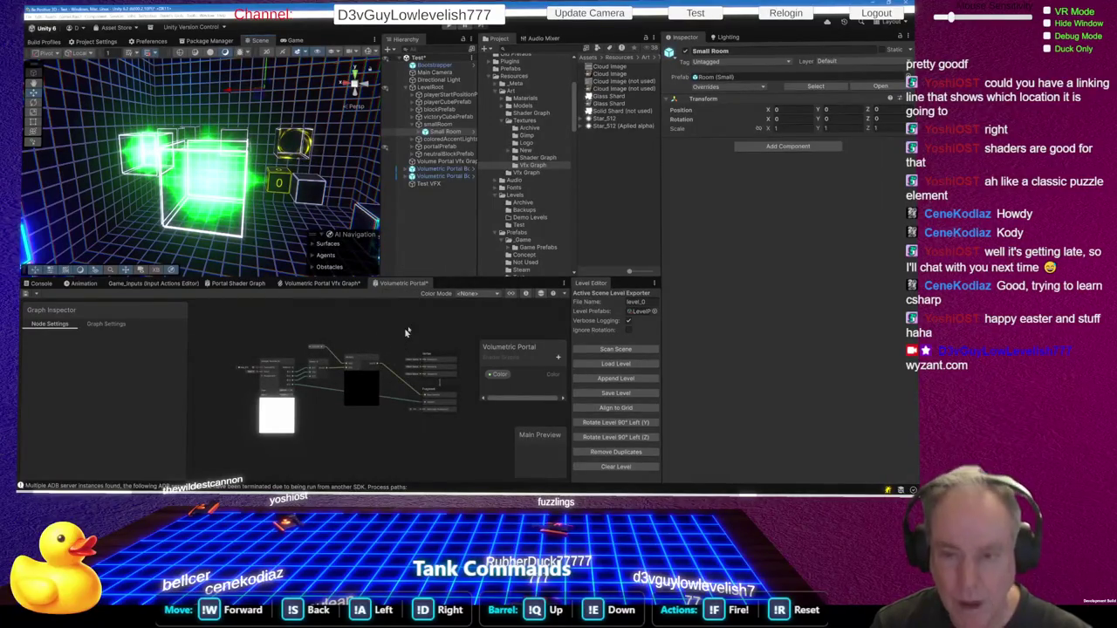